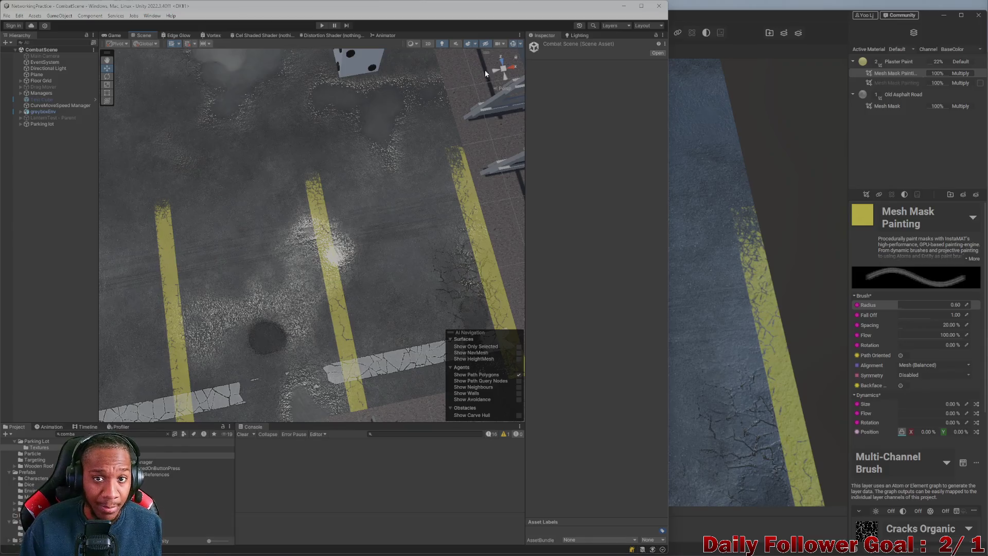
# Briefly reveal the InstaMAT floor project, orbit around the floor plane, and return to Unity.
pyautogui.click(624, 6)
pyautogui.scroll(3, 562, 353)
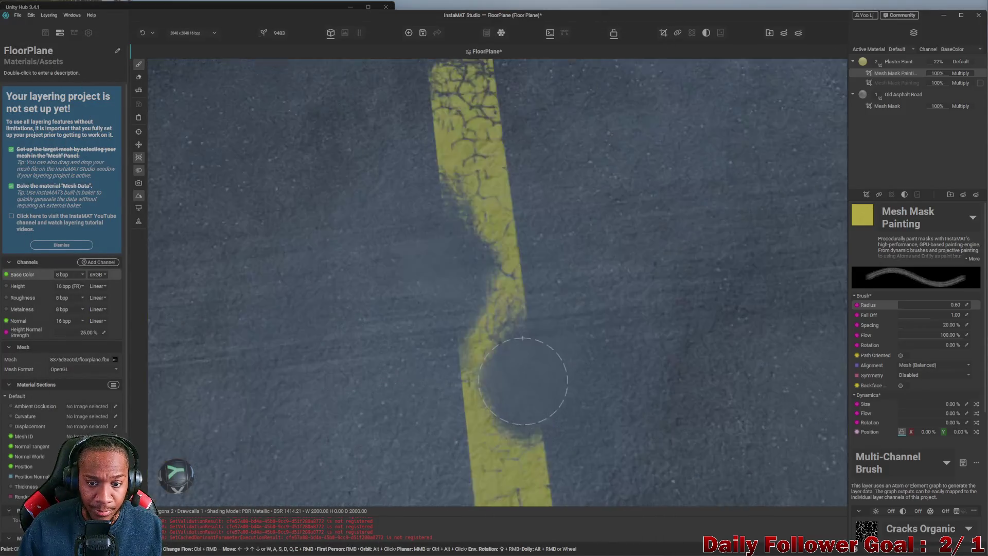
pyautogui.scroll(-2, 530, 385)
pyautogui.scroll(-5, 489, 332)
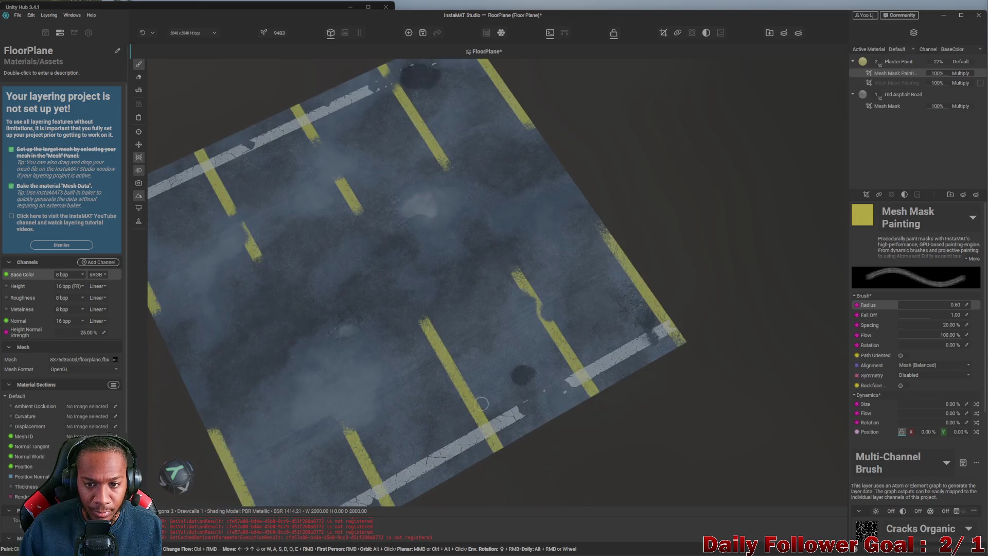
pyautogui.moveTo(551, 397)
pyautogui.mouseDown()
pyautogui.moveTo(640, 327)
pyautogui.moveTo(490, 415)
pyautogui.moveTo(468, 412)
pyautogui.mouseUp()
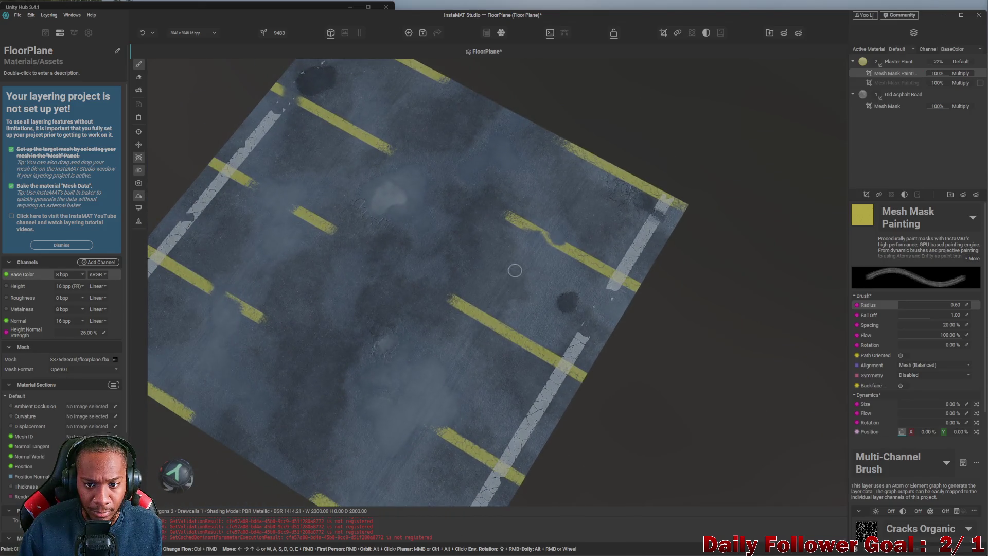
pyautogui.moveTo(453, 367)
pyautogui.mouseDown()
pyautogui.moveTo(499, 398)
pyautogui.moveTo(489, 390)
pyautogui.mouseUp()
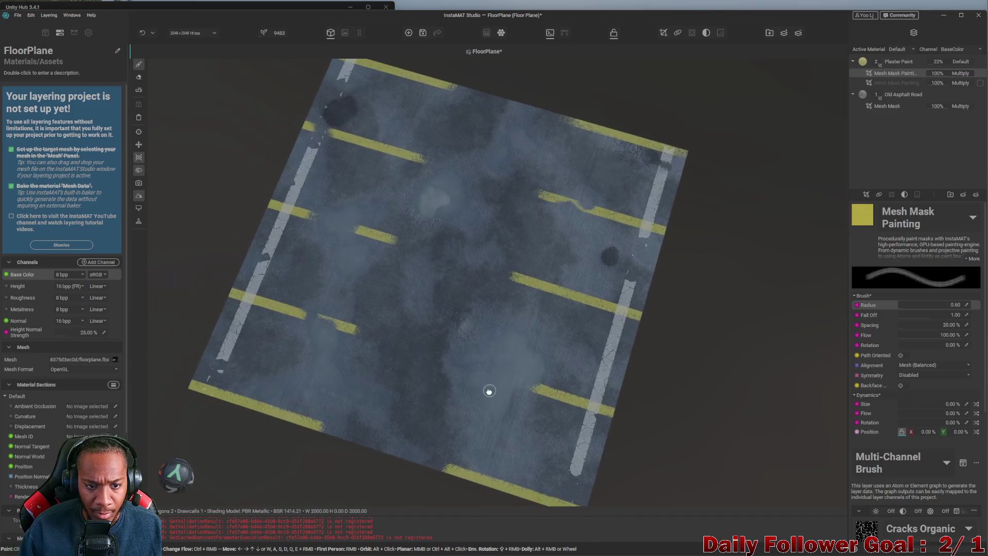
pyautogui.scroll(2, 358, 344)
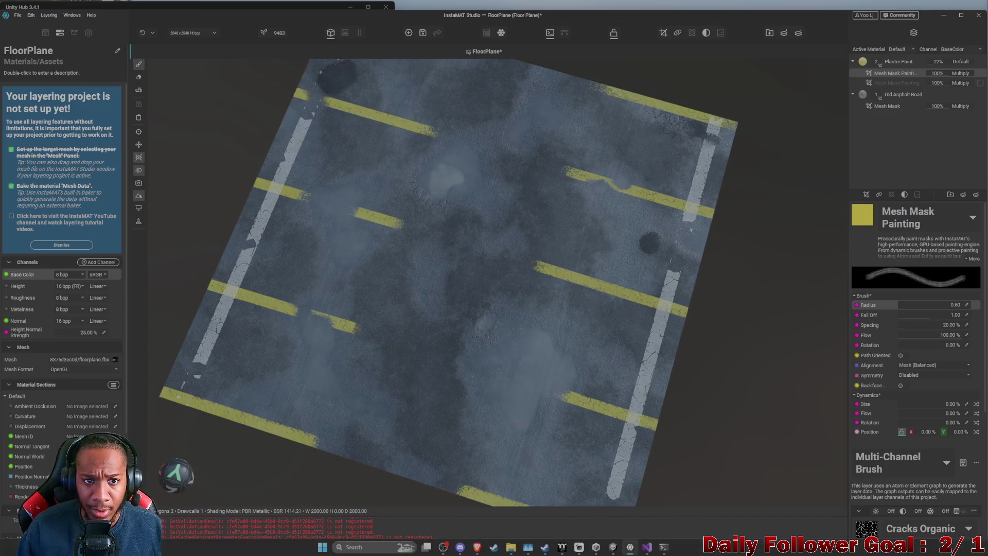
pyautogui.click(596, 547)
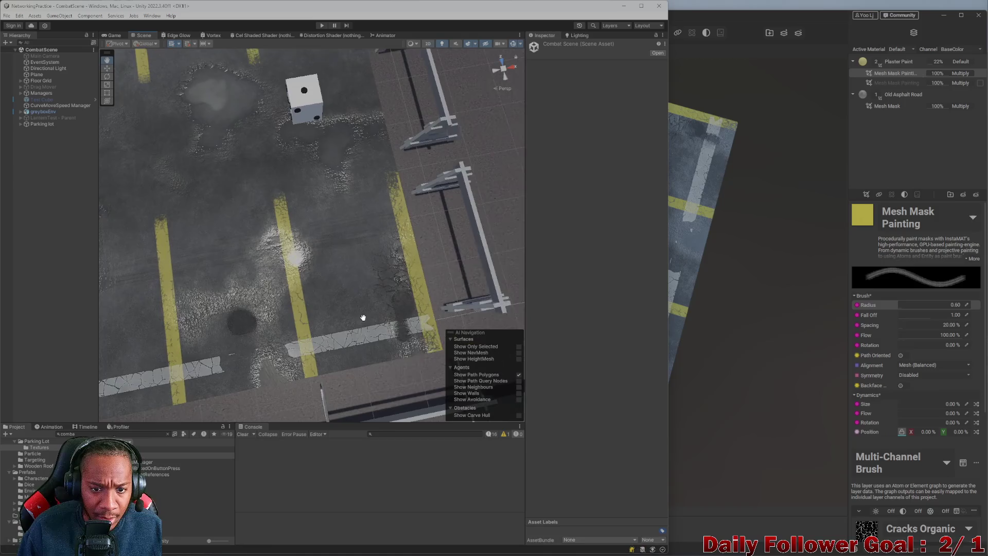
pyautogui.scroll(5, 299, 289)
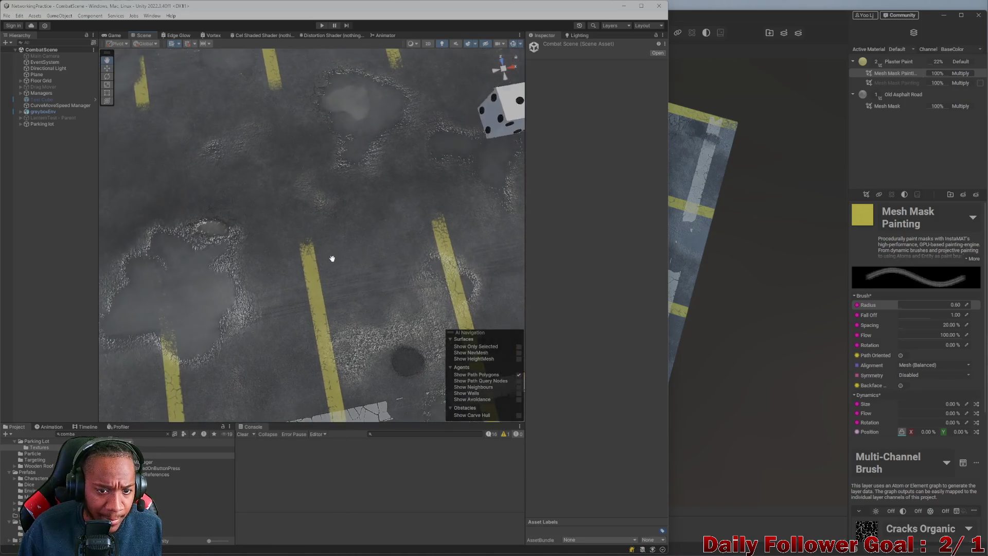
# Orbit and pull back over the whole parking lot, then minimize Unity so InstaMAT Studio shows.
pyautogui.moveTo(317, 280); pyautogui.dragTo(305, 315)
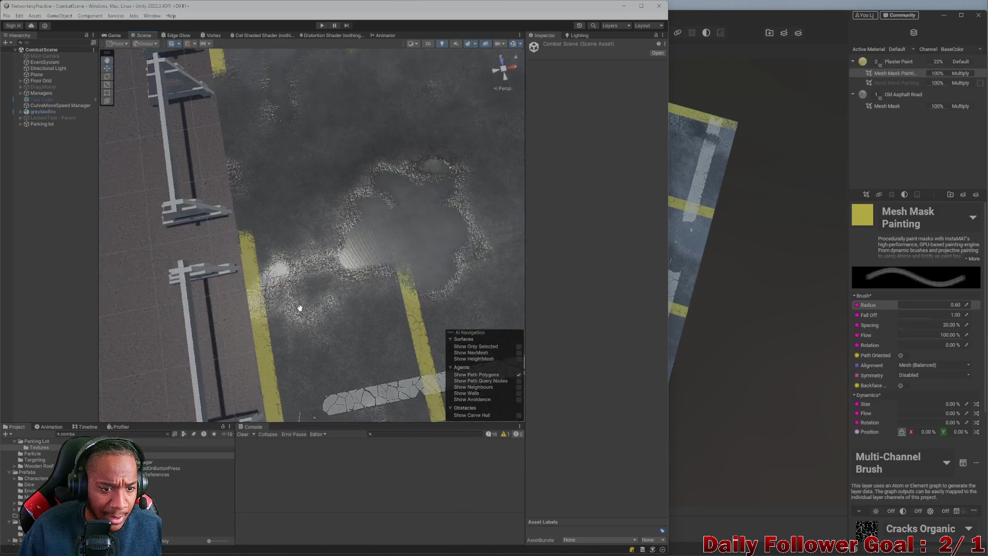
pyautogui.scroll(-2, 304, 315)
pyautogui.moveTo(413, 282); pyautogui.dragTo(317, 251)
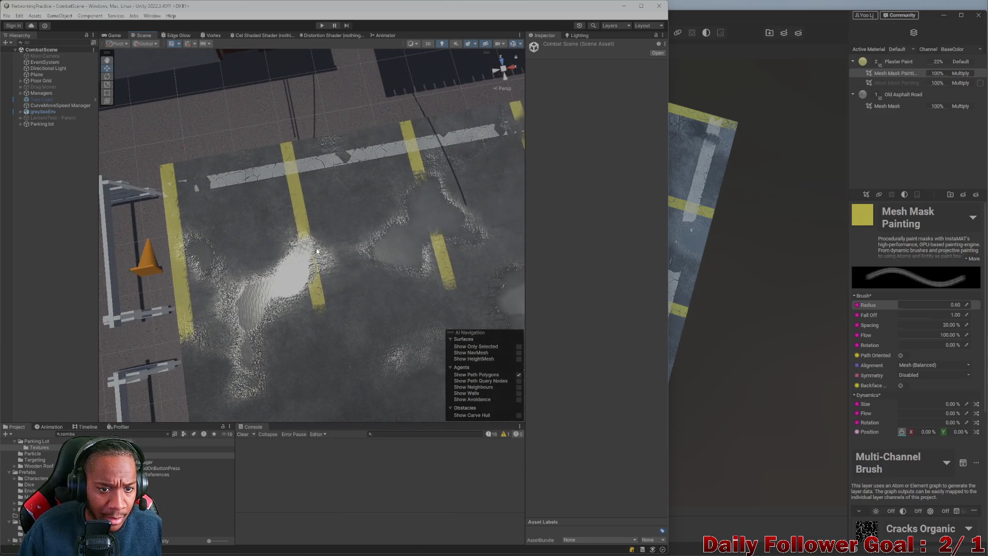
pyautogui.scroll(3, 473, 251)
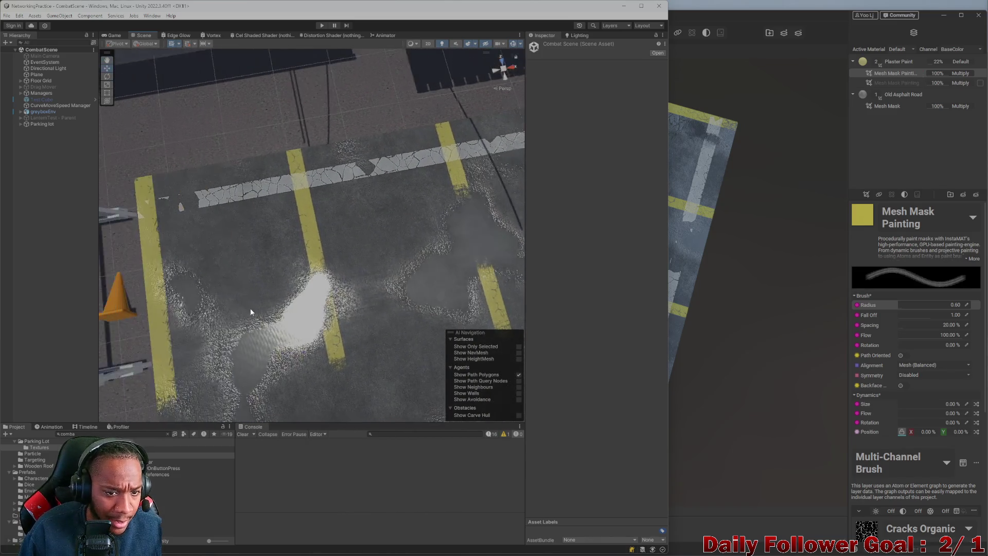
pyautogui.moveTo(330, 334); pyautogui.dragTo(301, 303)
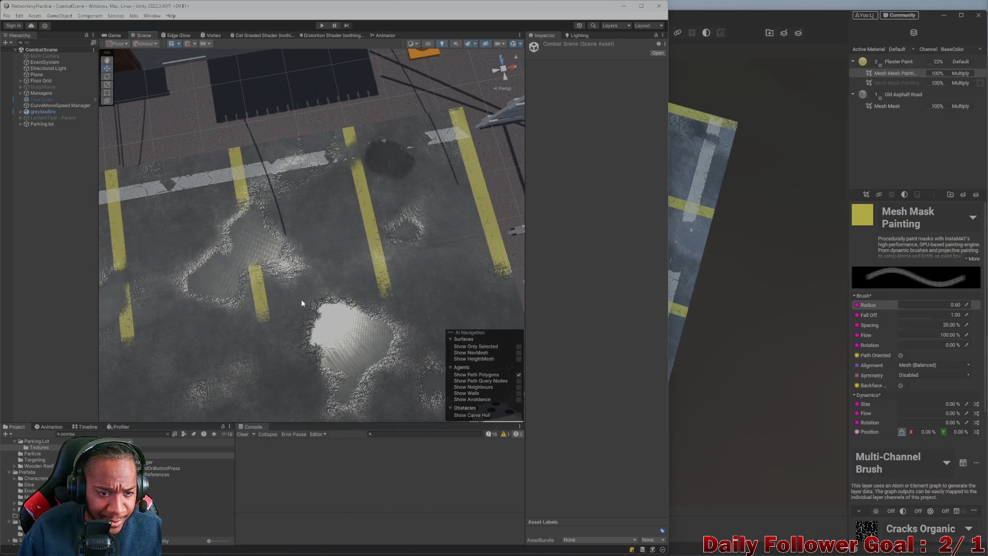
pyautogui.moveTo(259, 261); pyautogui.dragTo(208, 279)
pyautogui.moveTo(254, 235); pyautogui.dragTo(295, 253)
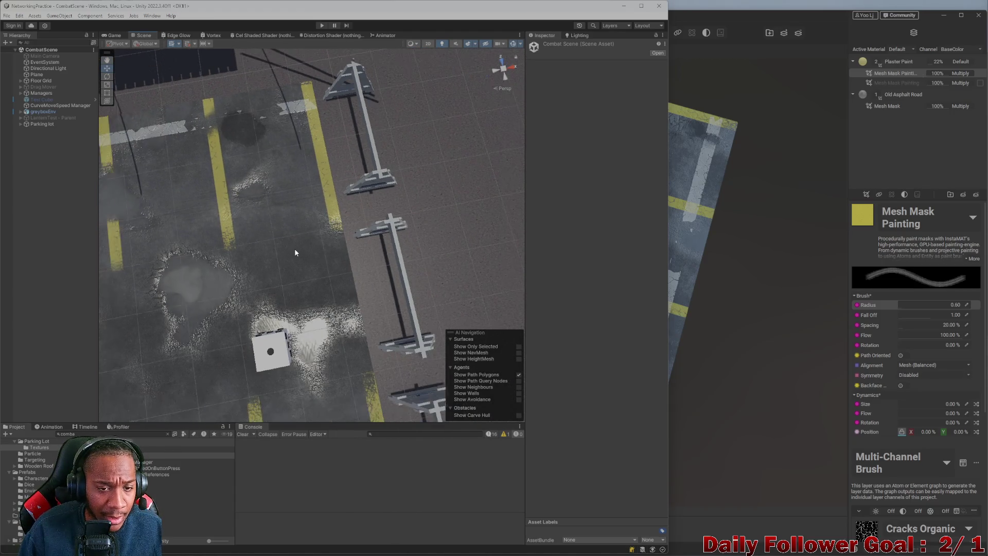
pyautogui.moveTo(431, 238)
pyautogui.mouseDown()
pyautogui.moveTo(356, 245)
pyautogui.moveTo(376, 262)
pyautogui.moveTo(339, 265)
pyautogui.moveTo(317, 321)
pyautogui.mouseUp()
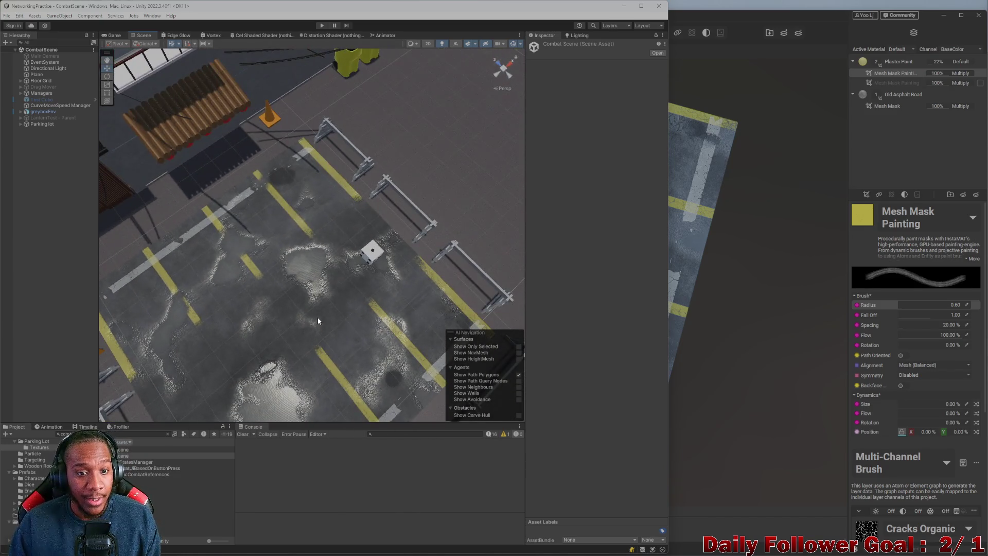
pyautogui.click(624, 7)
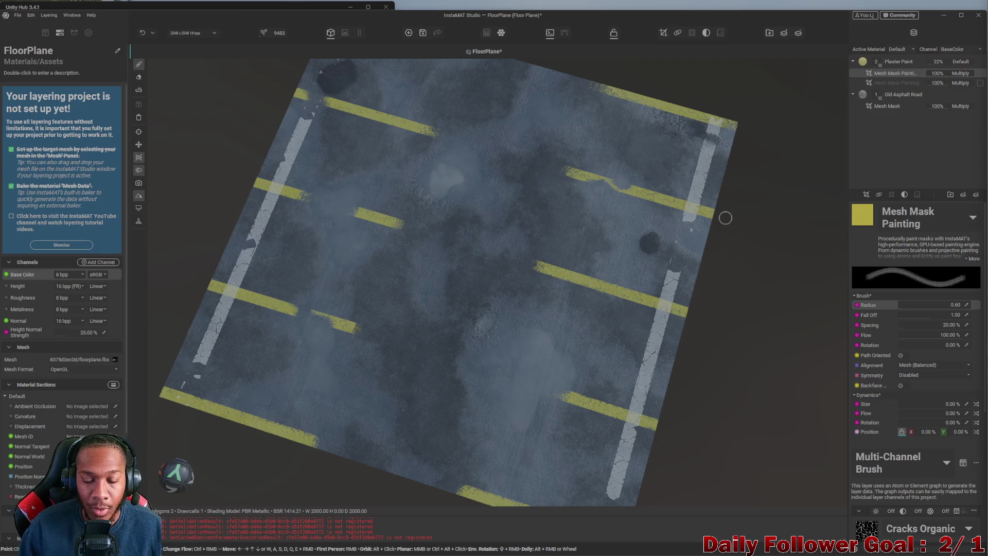
# Orbit to a top-down view of the FloorPlane and bring up the File menu.
pyautogui.moveTo(633, 246)
pyautogui.mouseDown()
pyautogui.moveTo(718, 327)
pyautogui.moveTo(573, 332)
pyautogui.moveTo(528, 373)
pyautogui.moveTo(525, 363)
pyautogui.mouseUp()
pyautogui.scroll(3, 525, 320)
pyautogui.scroll(2, 517, 339)
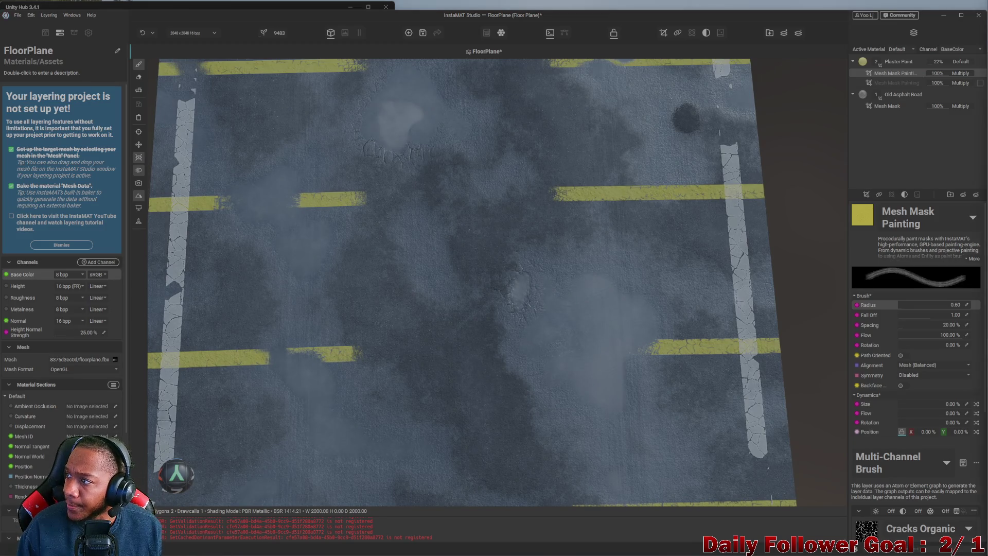
pyautogui.scroll(-3, 676, 236)
pyautogui.moveTo(677, 237); pyautogui.dragTo(605, 306)
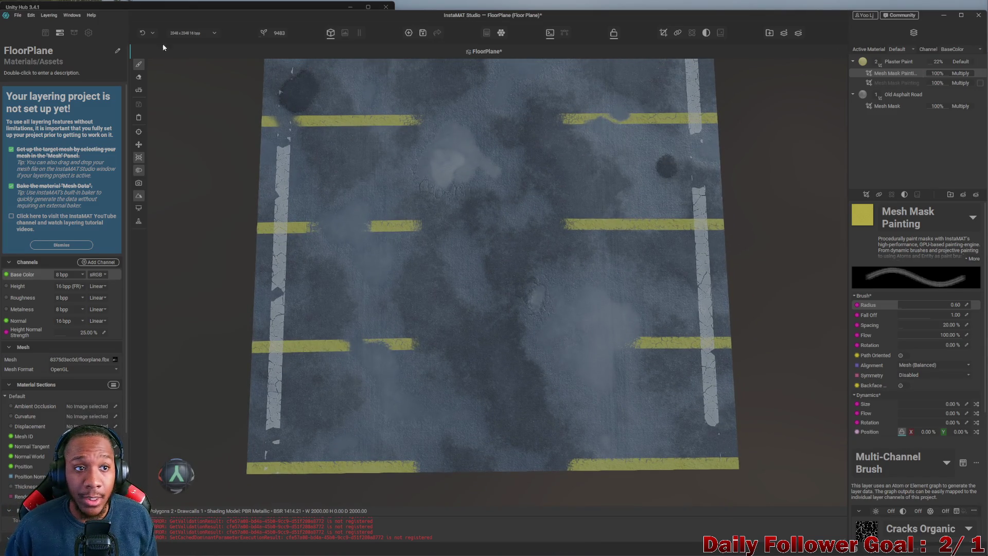
pyautogui.click(17, 16)
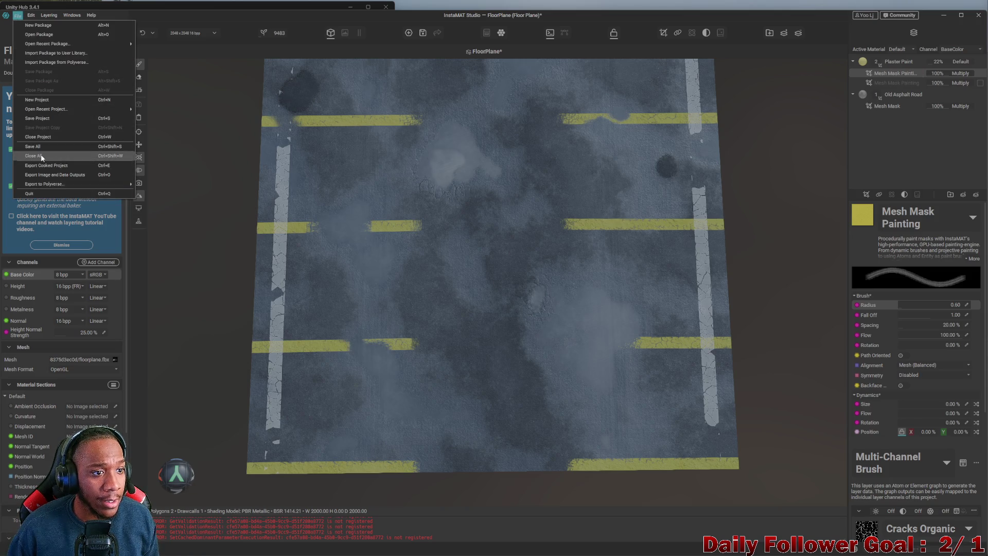
# Export the floor texture's image and data outputs and dismiss the finished notice.
pyautogui.click(52, 174)
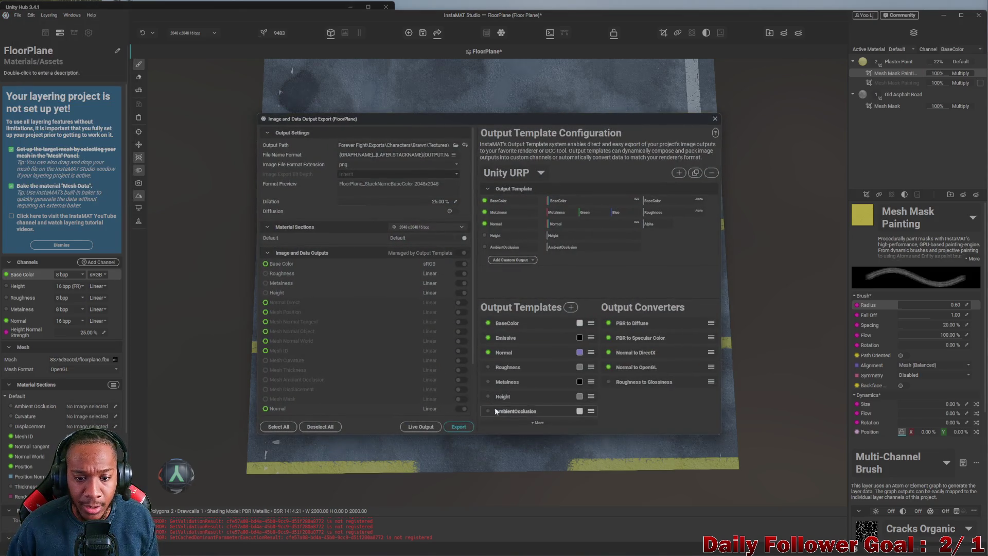
pyautogui.click(459, 428)
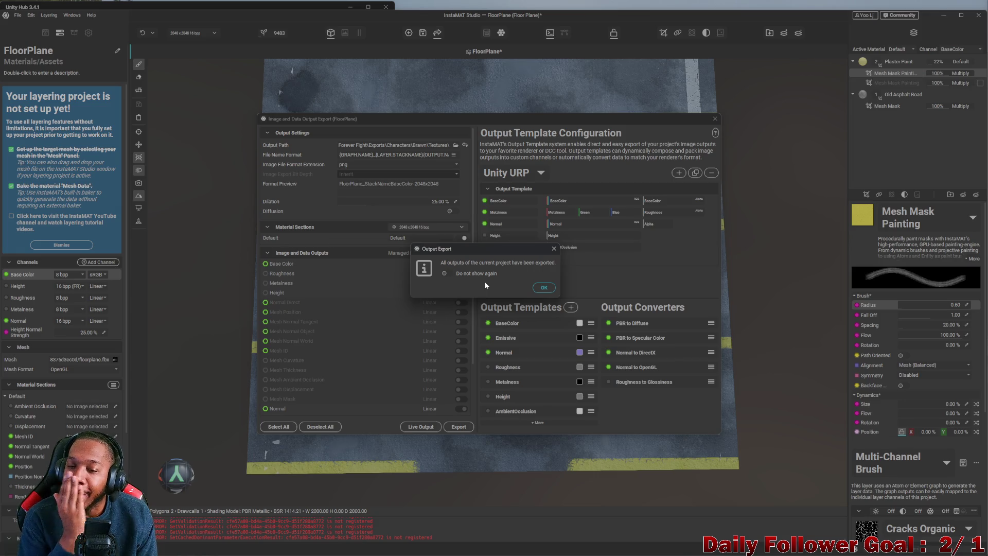
pyautogui.click(544, 287)
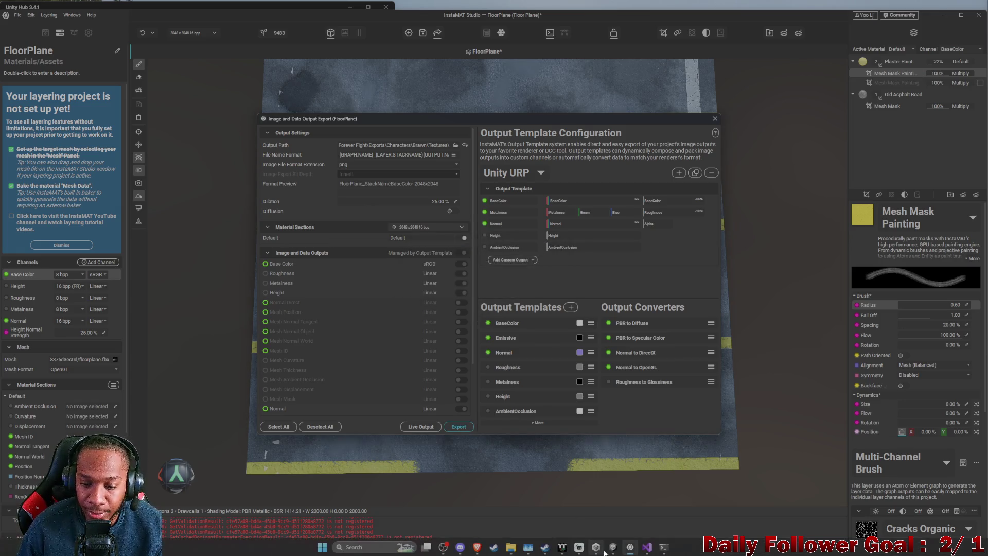
# Bring the Unity editor forward and maximize it over InstaMAT Studio.
pyautogui.click(612, 546)
pyautogui.moveTo(633, 11)
pyautogui.mouseDown()
pyautogui.moveTo(638, 29)
pyautogui.moveTo(987, 28)
pyautogui.mouseUp()
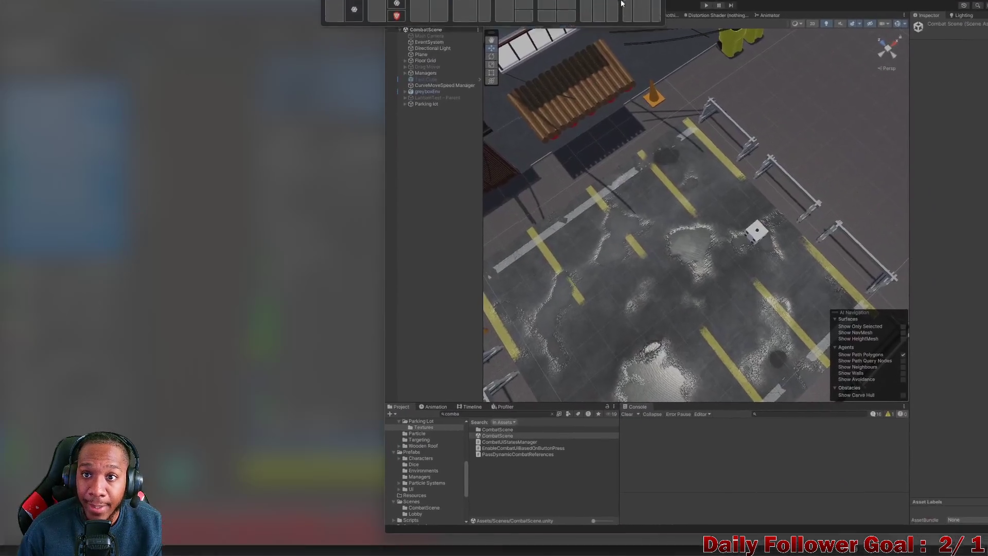
pyautogui.moveTo(664, 10); pyautogui.dragTo(651, 8)
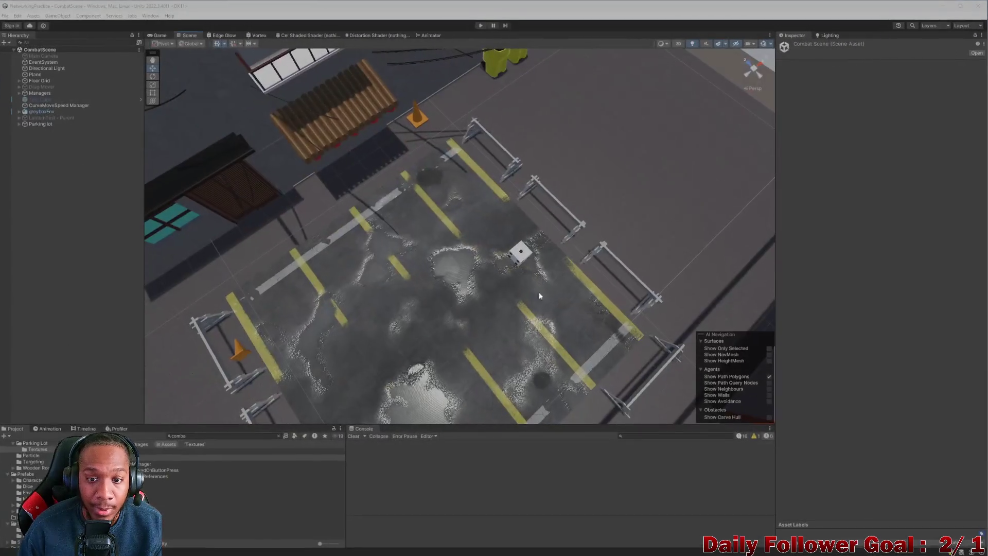
pyautogui.scroll(3, 595, 330)
pyautogui.scroll(3, 595, 330)
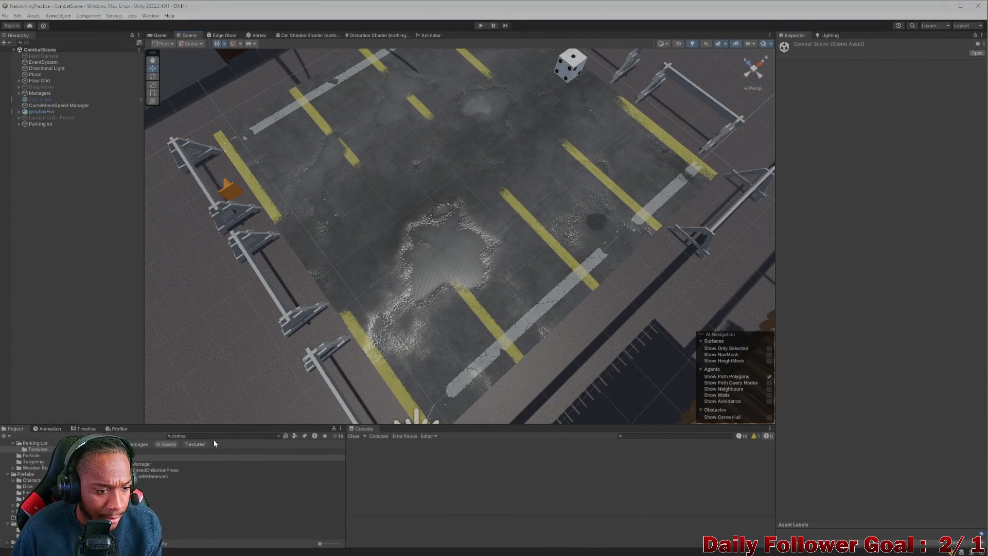
# Clear the project search, select the parking lot floor plane and inspect its material and shader.
pyautogui.click(247, 436)
pyautogui.press('BackSpace')
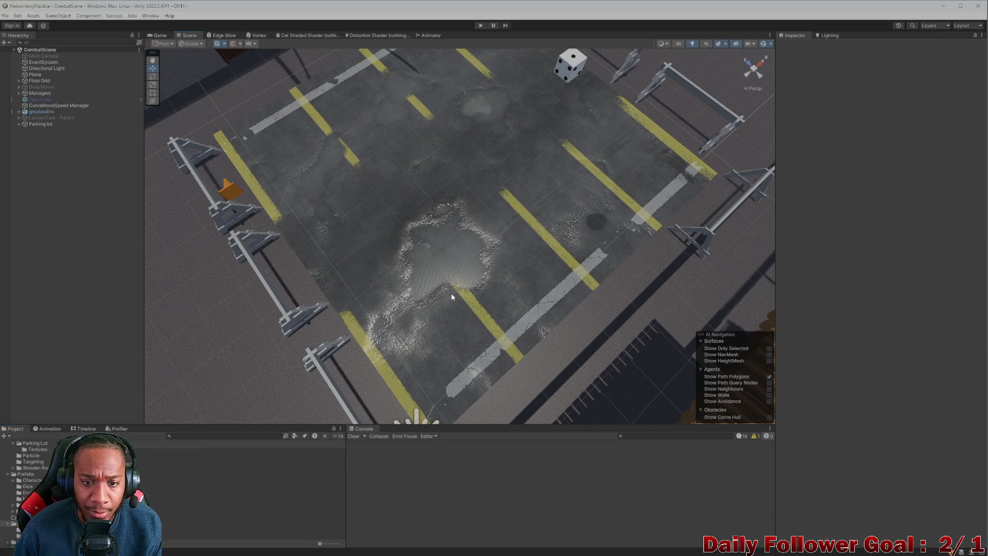
pyautogui.click(452, 304)
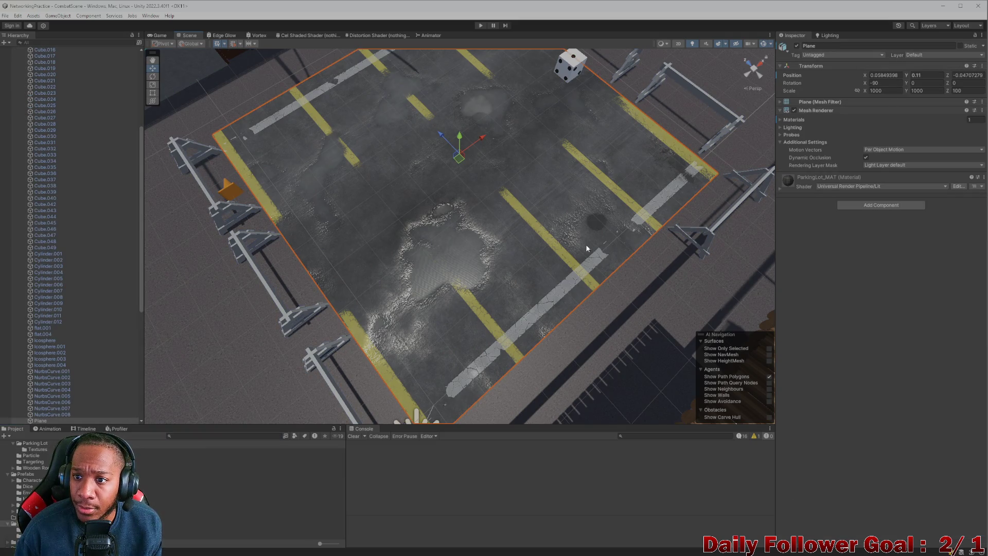
pyautogui.click(811, 185)
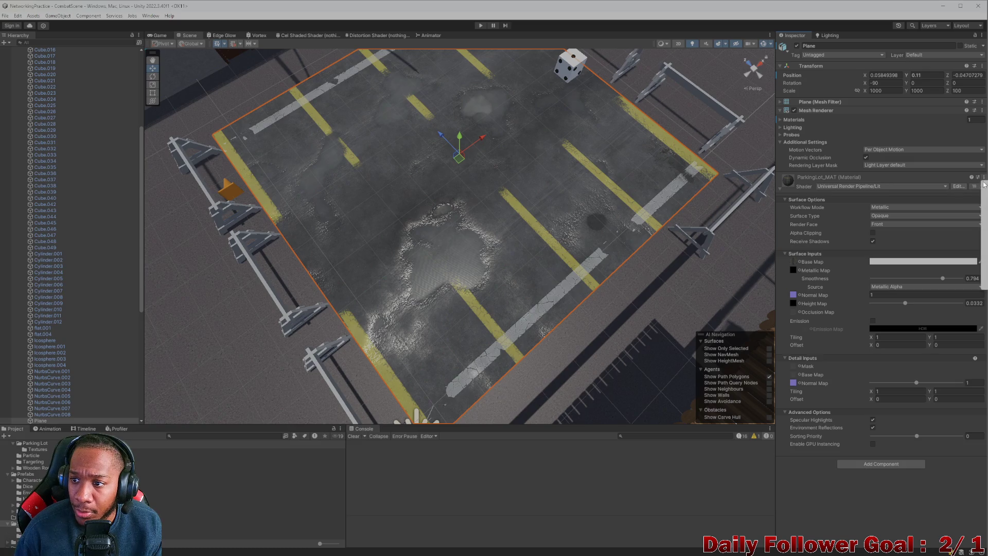
pyautogui.click(958, 186)
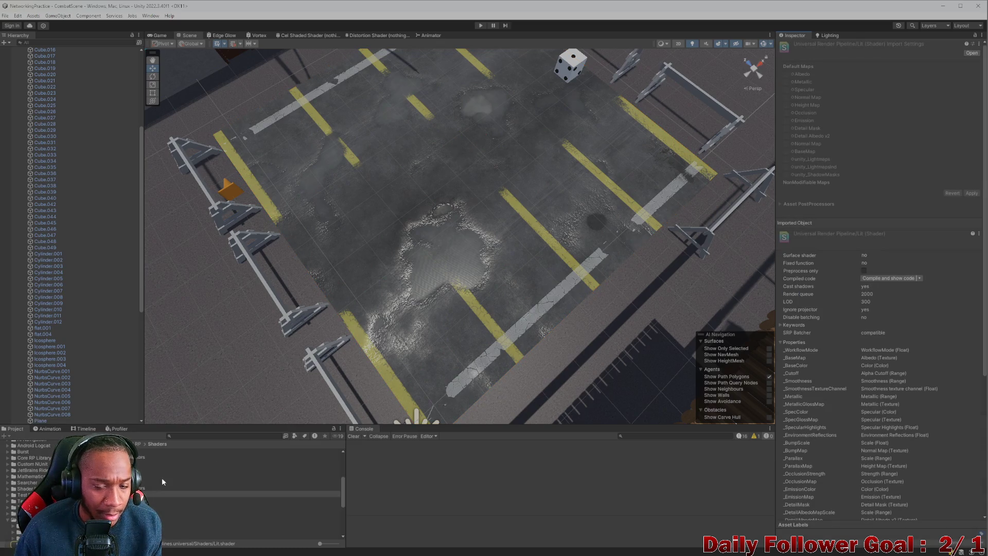
pyautogui.click(382, 193)
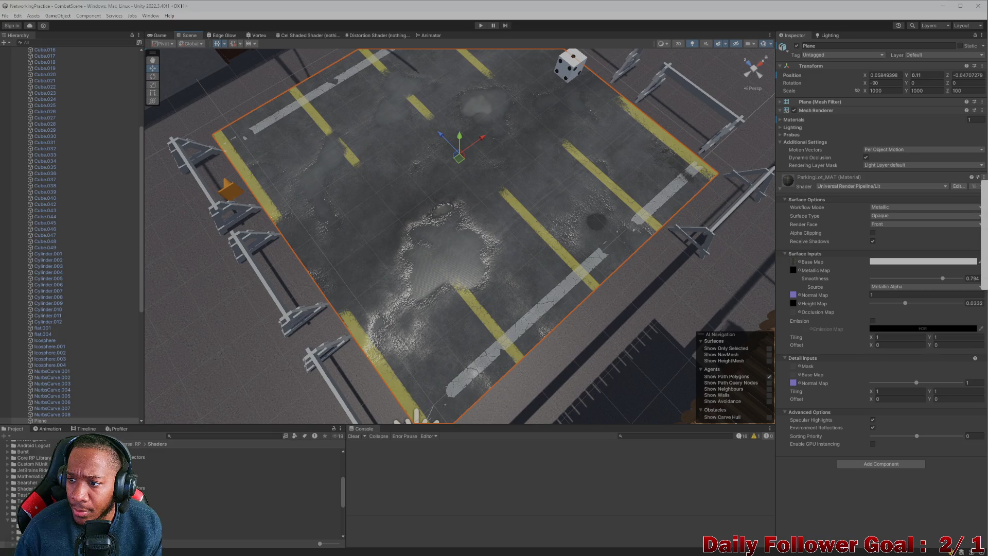
pyautogui.click(512, 183)
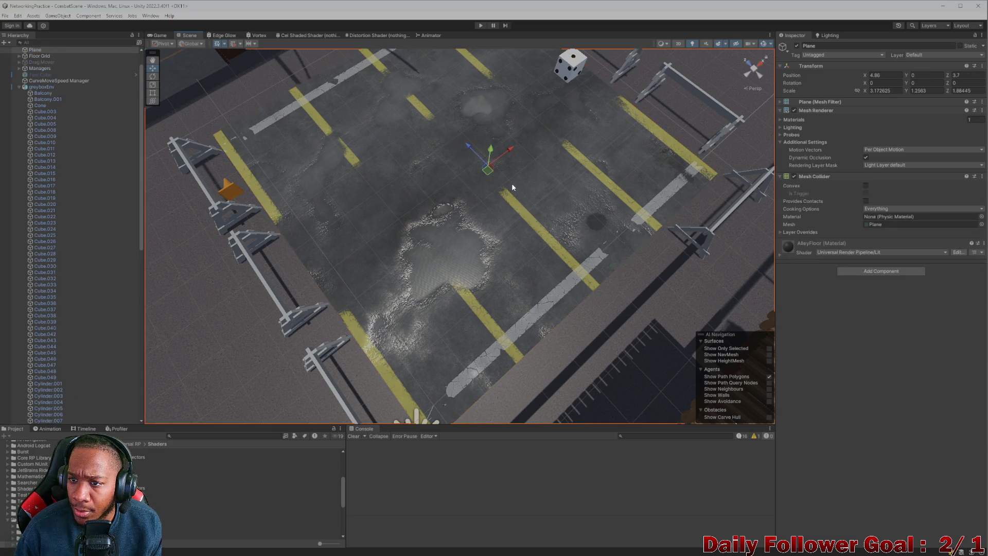
pyautogui.click(512, 183)
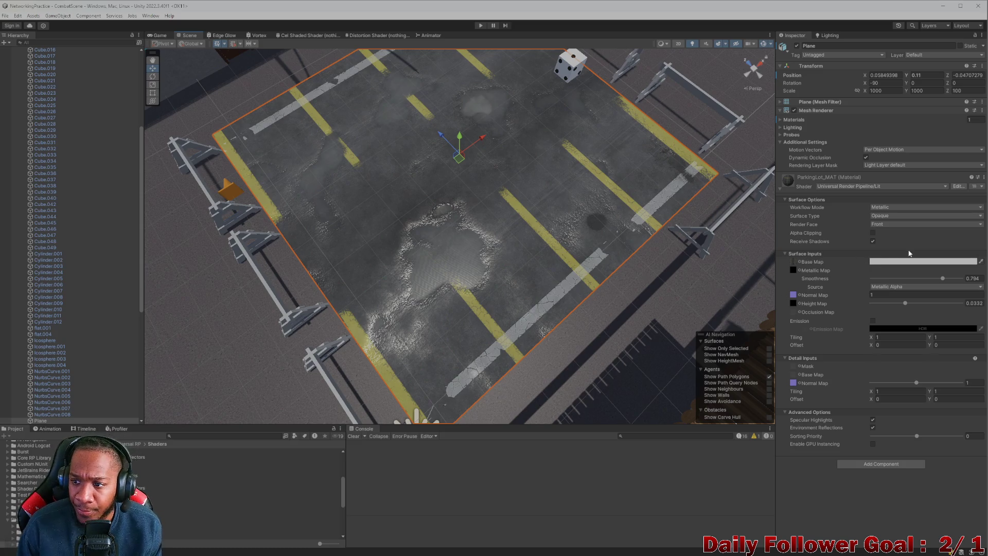
# Locate the base-colour texture and delete the duplicate 'DefaultBaseColor-2048x2048 1' asset.
pyautogui.click(795, 263)
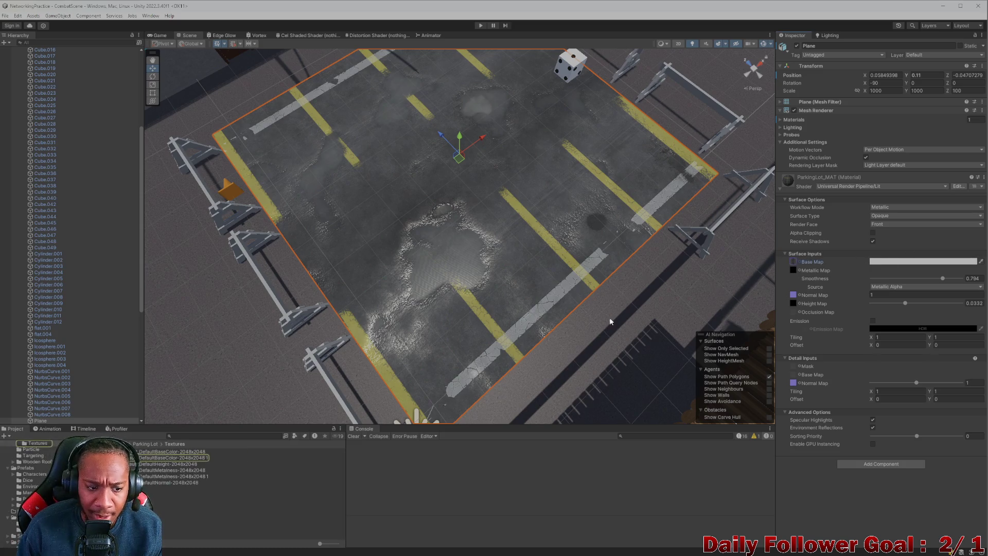
pyautogui.click(180, 464)
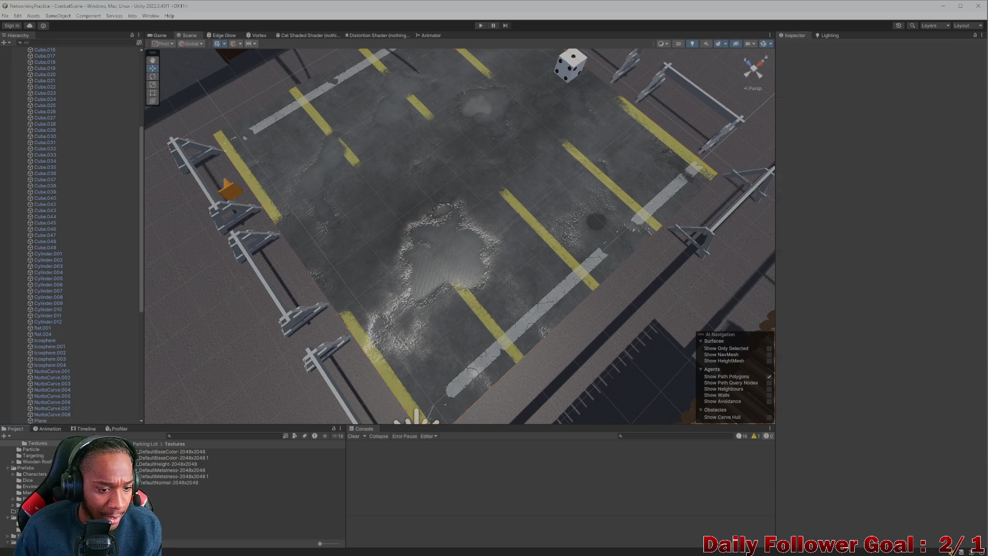
pyautogui.click(180, 457)
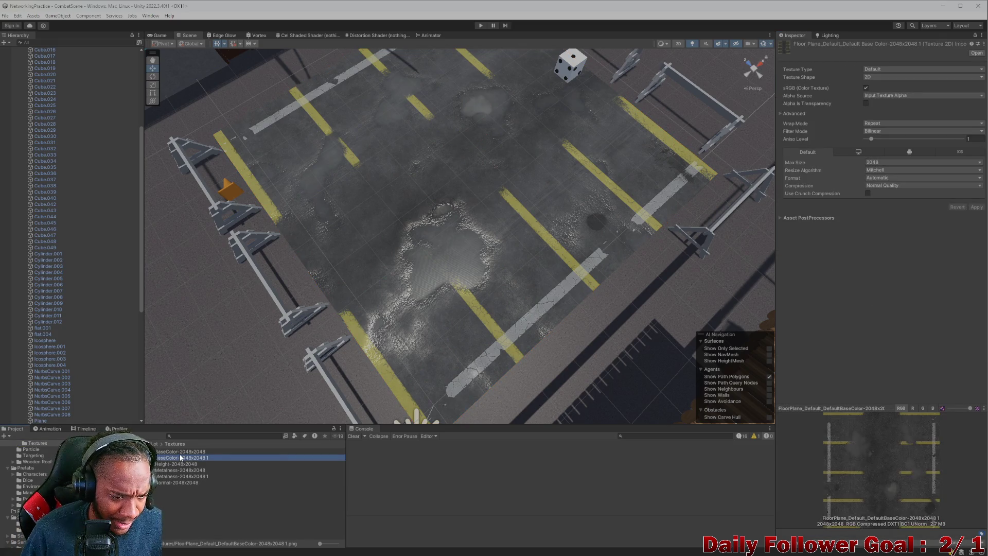
pyautogui.press('Delete')
pyautogui.click(506, 300)
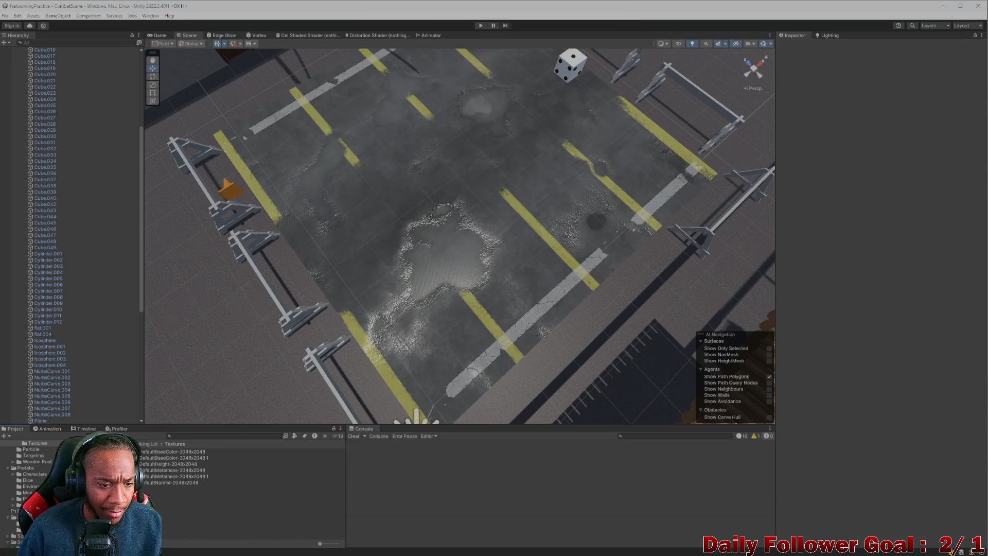
pyautogui.moveTo(364, 362); pyautogui.dragTo(421, 303)
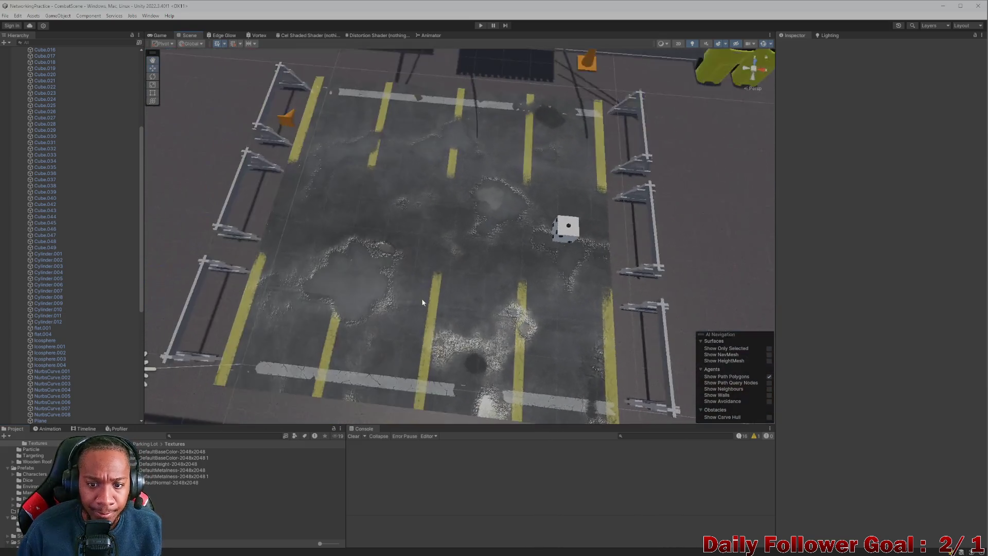
pyautogui.scroll(2, 423, 301)
pyautogui.scroll(2, 422, 301)
pyautogui.scroll(2, 417, 285)
pyautogui.scroll(2, 415, 283)
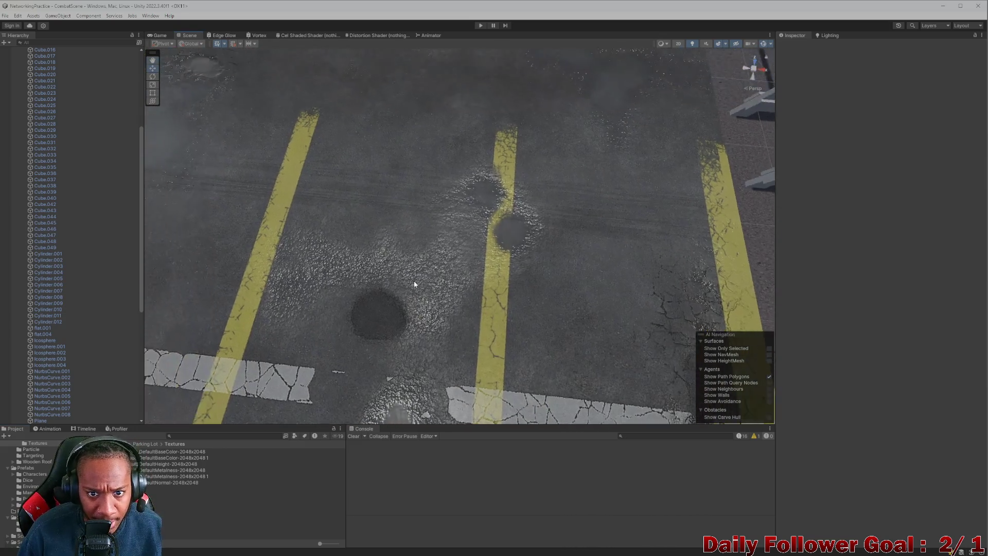
pyautogui.moveTo(414, 285)
pyautogui.mouseDown()
pyautogui.moveTo(524, 336)
pyautogui.moveTo(394, 255)
pyautogui.mouseUp()
pyautogui.scroll(3, 394, 255)
pyautogui.scroll(-3, 418, 276)
pyautogui.scroll(2, 414, 245)
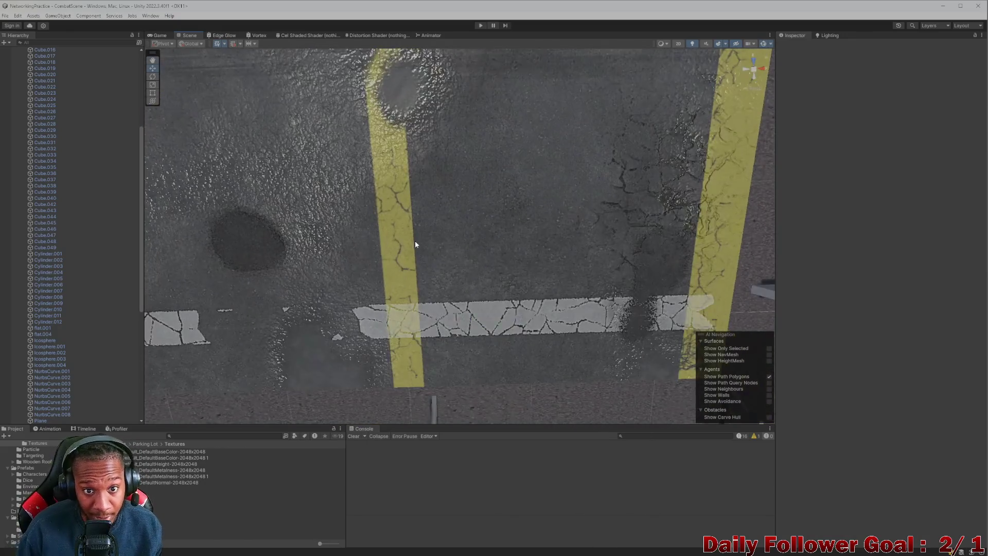
pyautogui.scroll(-3, 415, 245)
pyautogui.moveTo(406, 231)
pyautogui.mouseDown()
pyautogui.moveTo(293, 291)
pyautogui.moveTo(390, 306)
pyautogui.moveTo(358, 327)
pyautogui.moveTo(483, 311)
pyautogui.moveTo(535, 268)
pyautogui.moveTo(622, 236)
pyautogui.moveTo(559, 273)
pyautogui.moveTo(580, 250)
pyautogui.moveTo(572, 235)
pyautogui.moveTo(565, 252)
pyautogui.mouseUp()
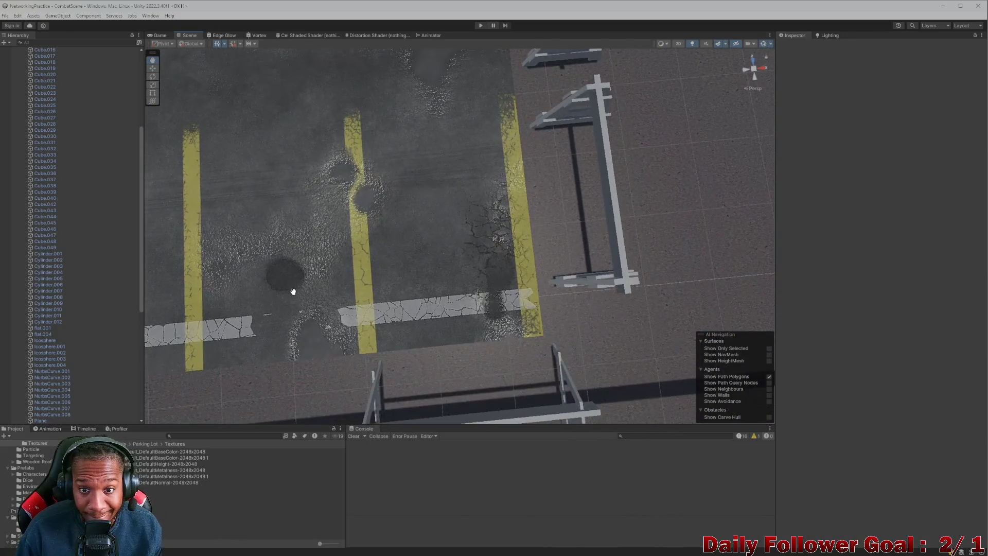
pyautogui.scroll(-2, 482, 283)
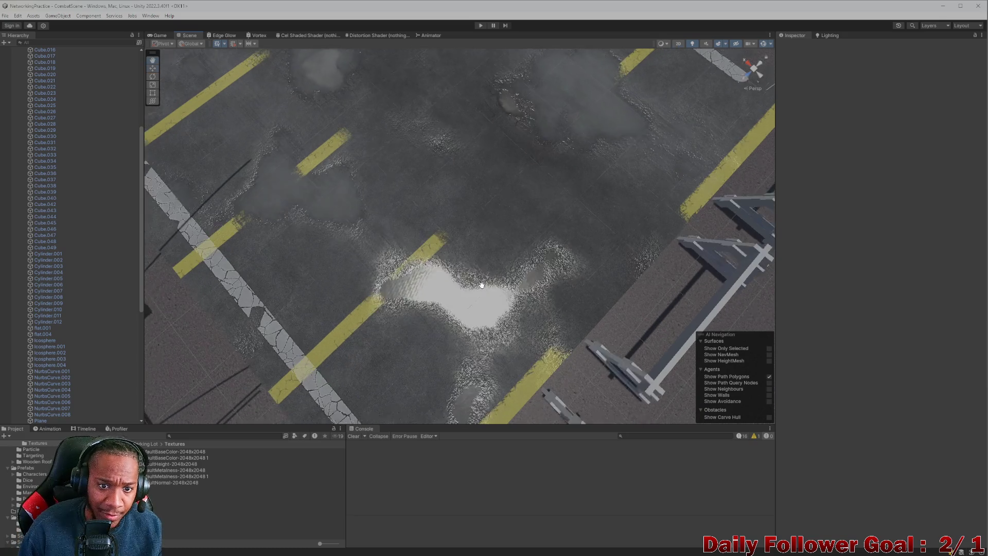
pyautogui.scroll(-1, 456, 295)
pyautogui.scroll(-1, 459, 294)
pyautogui.scroll(-2, 481, 287)
pyautogui.moveTo(480, 288)
pyautogui.mouseDown()
pyautogui.moveTo(458, 306)
pyautogui.moveTo(487, 286)
pyautogui.moveTo(453, 165)
pyautogui.moveTo(409, 265)
pyautogui.moveTo(392, 285)
pyautogui.moveTo(349, 302)
pyautogui.moveTo(447, 309)
pyautogui.mouseUp()
pyautogui.scroll(2, 487, 285)
pyautogui.scroll(2, 437, 237)
pyautogui.scroll(2, 455, 240)
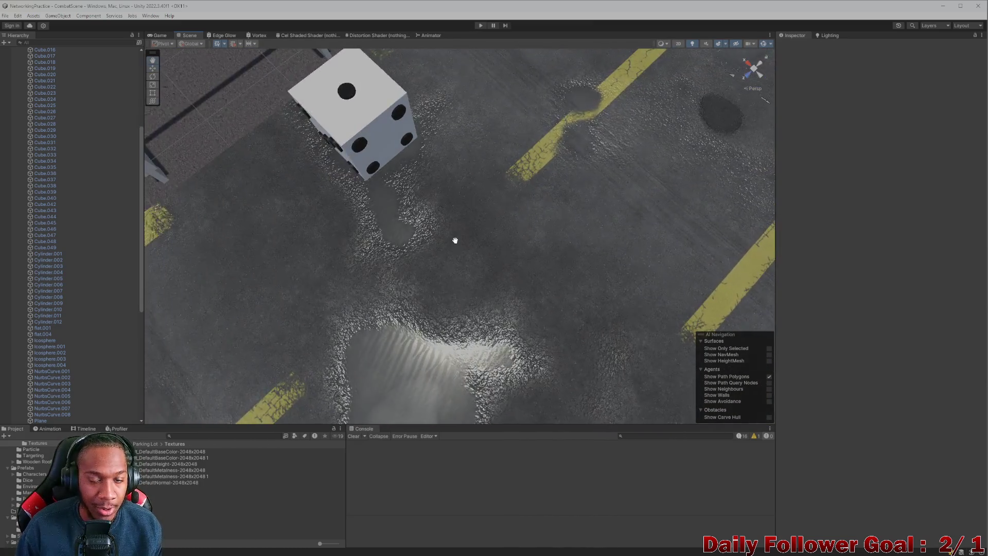
pyautogui.scroll(-2, 454, 241)
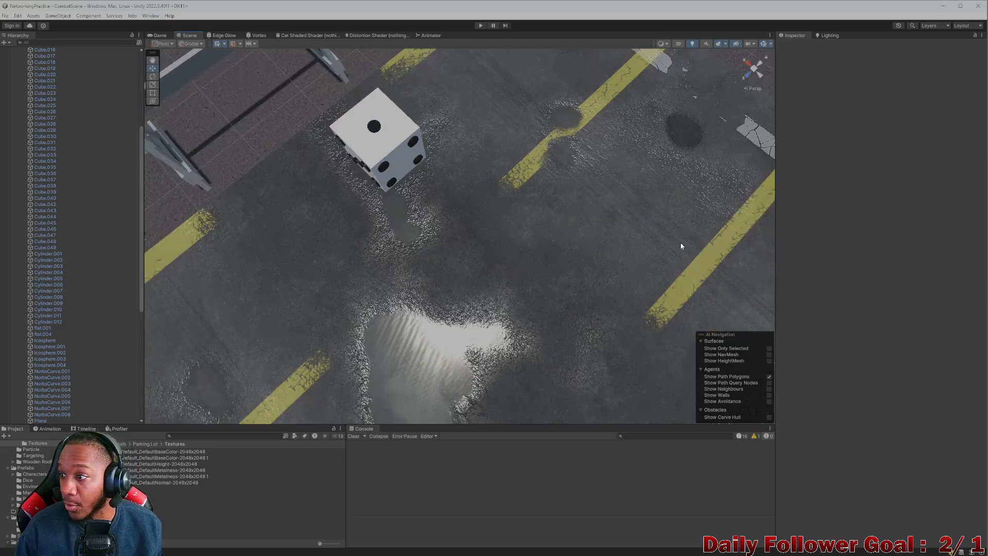
pyautogui.scroll(-2, 455, 240)
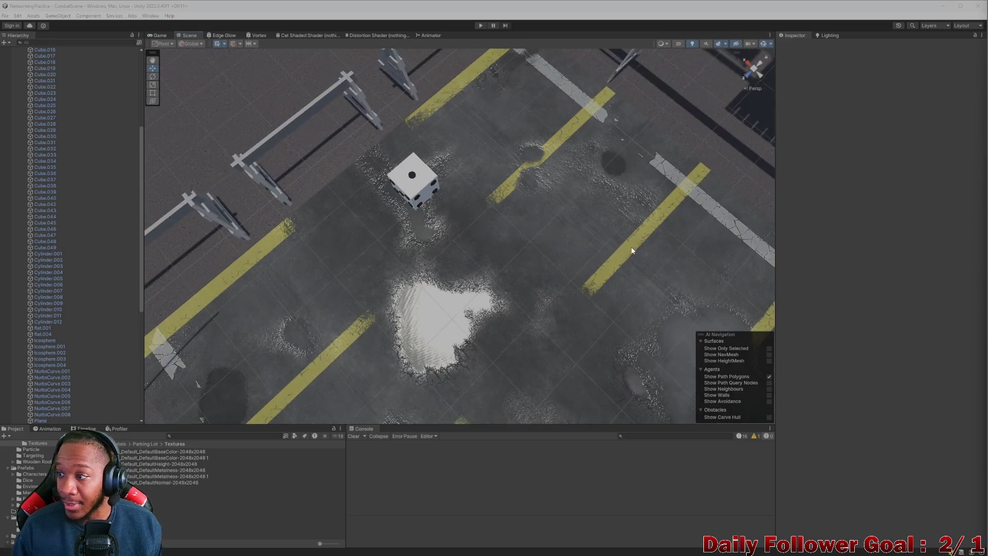
pyautogui.scroll(-2, 525, 319)
pyautogui.moveTo(525, 319)
pyautogui.mouseDown()
pyautogui.moveTo(409, 293)
pyautogui.moveTo(216, 186)
pyautogui.mouseUp()
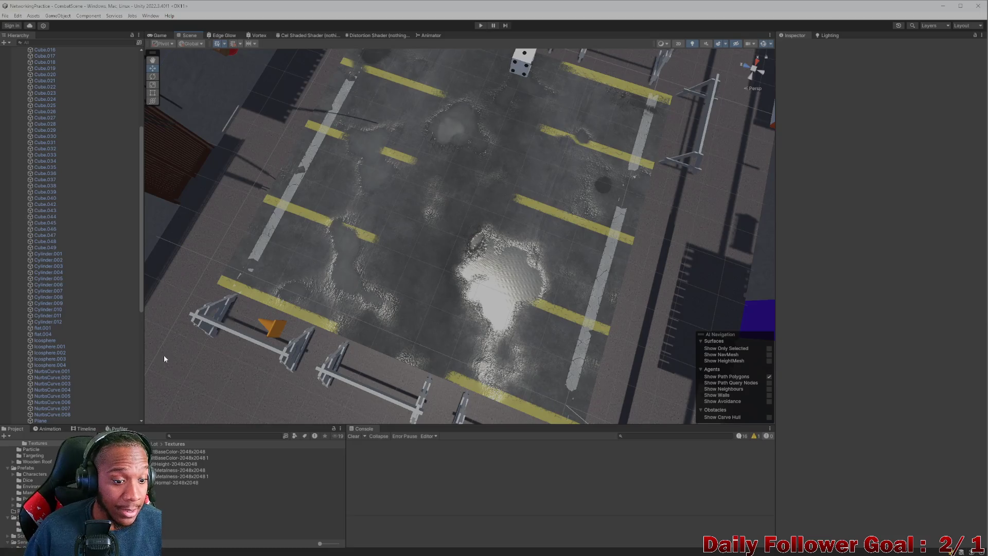
# Search the project for 'lobby' and open the Lobby scene.
pyautogui.click(210, 433)
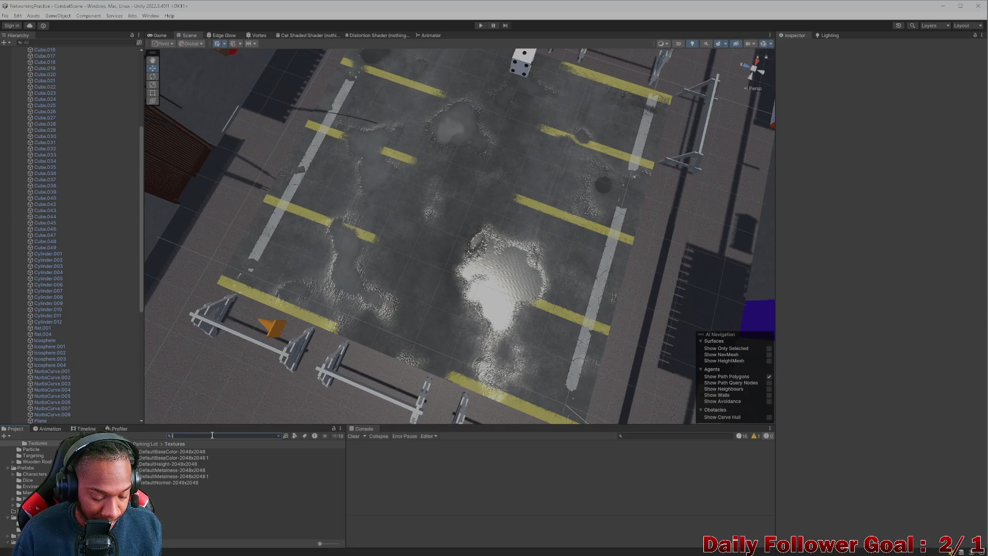
pyautogui.write('lobby')
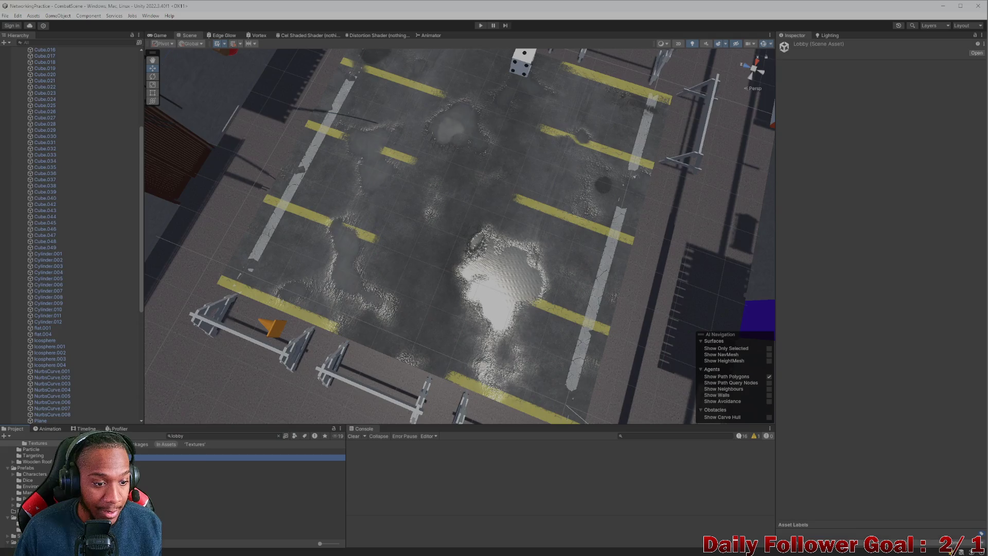
pyautogui.doubleClick(185, 456)
pyautogui.doubleClick(277, 6)
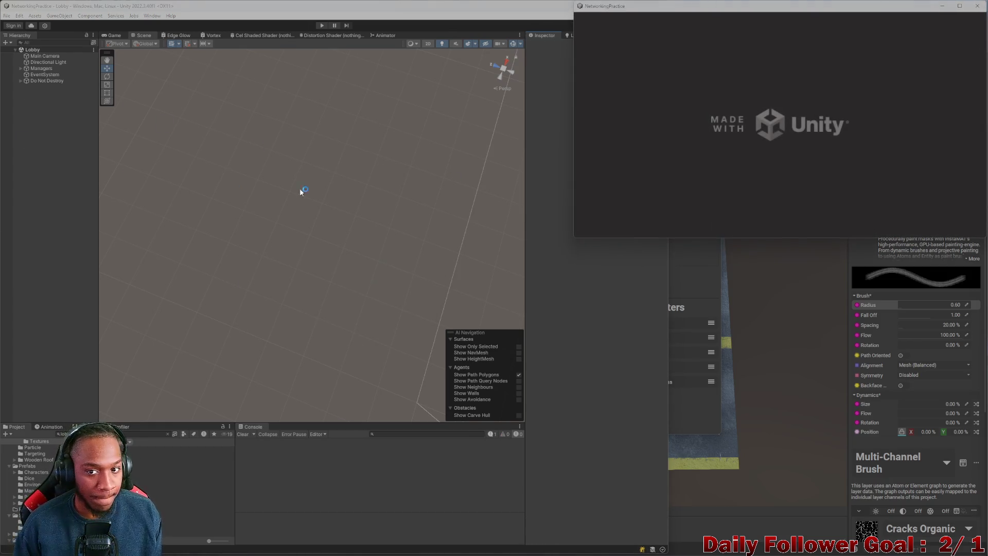
# Start Play mode, enter username 'asdf' and connect both game windows to the lobby.
pyautogui.click(321, 24)
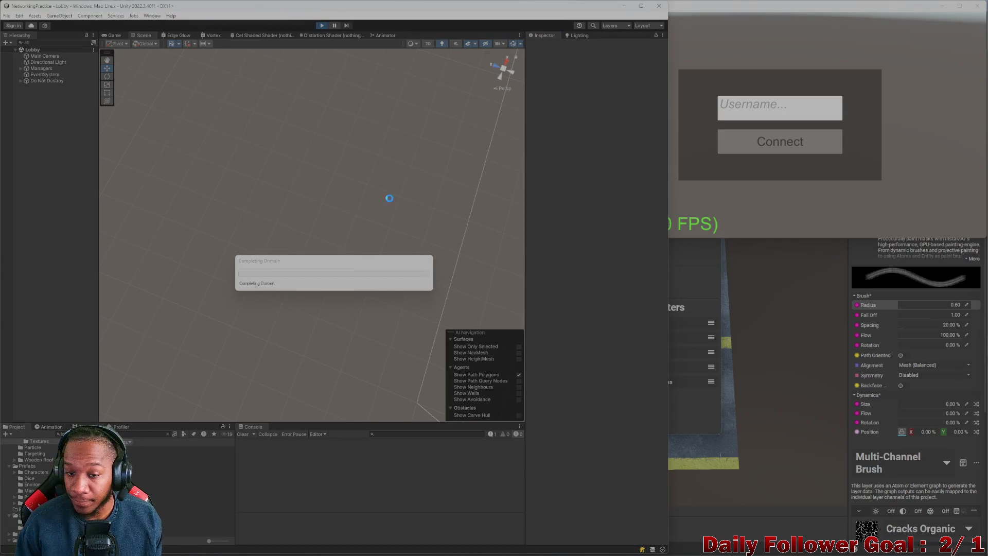
pyautogui.click(312, 224)
pyautogui.write('asdf')
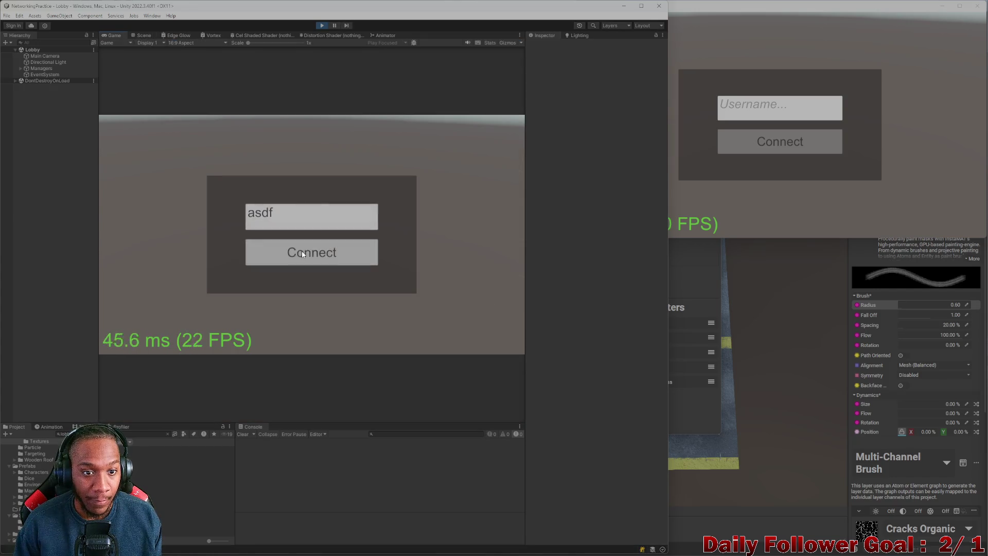
pyautogui.click(302, 253)
pyautogui.click(725, 143)
pyautogui.click(761, 137)
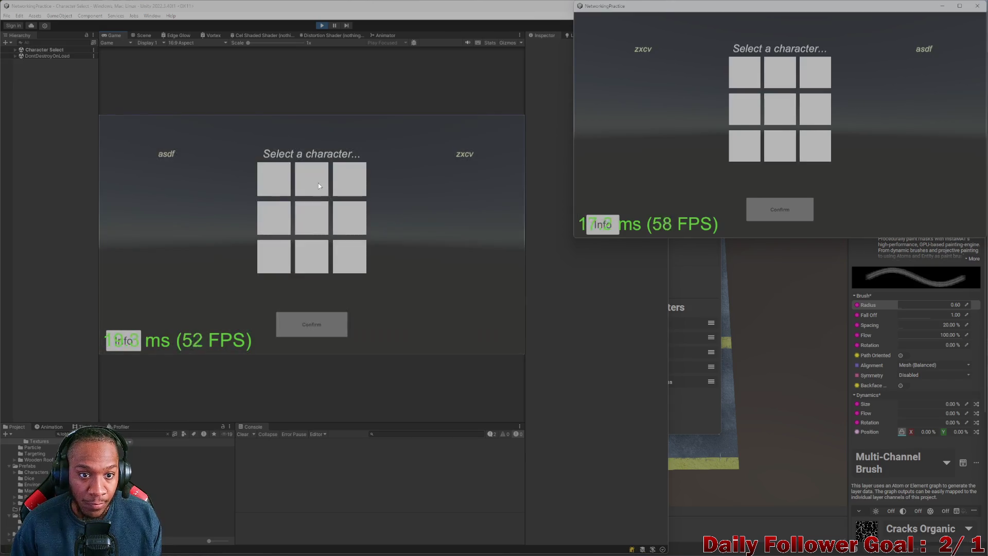
# Lock in The Brawn for the first player and The Speedster for the second.
pyautogui.click(319, 183)
pyautogui.click(276, 179)
pyautogui.click(312, 181)
pyautogui.click(332, 320)
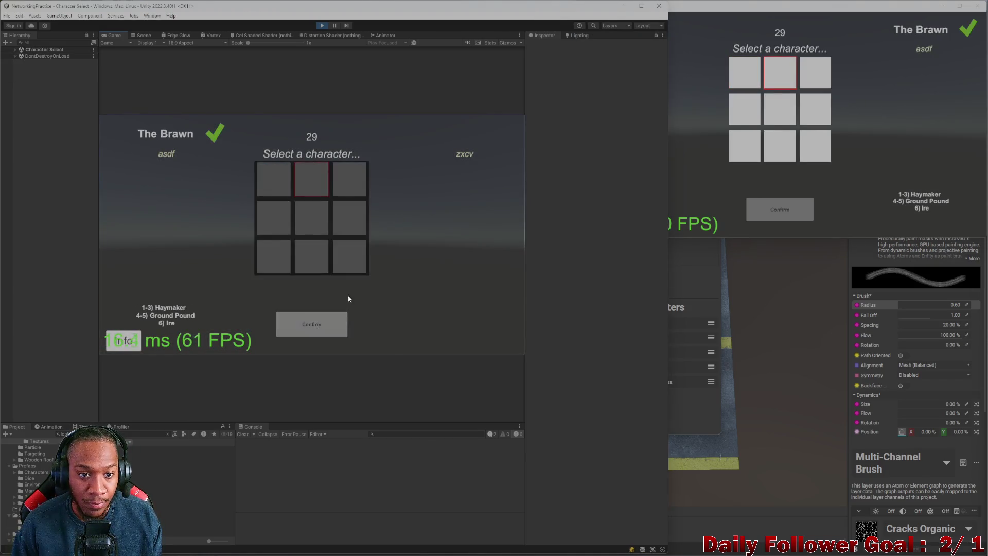
pyautogui.click(757, 82)
pyautogui.click(801, 215)
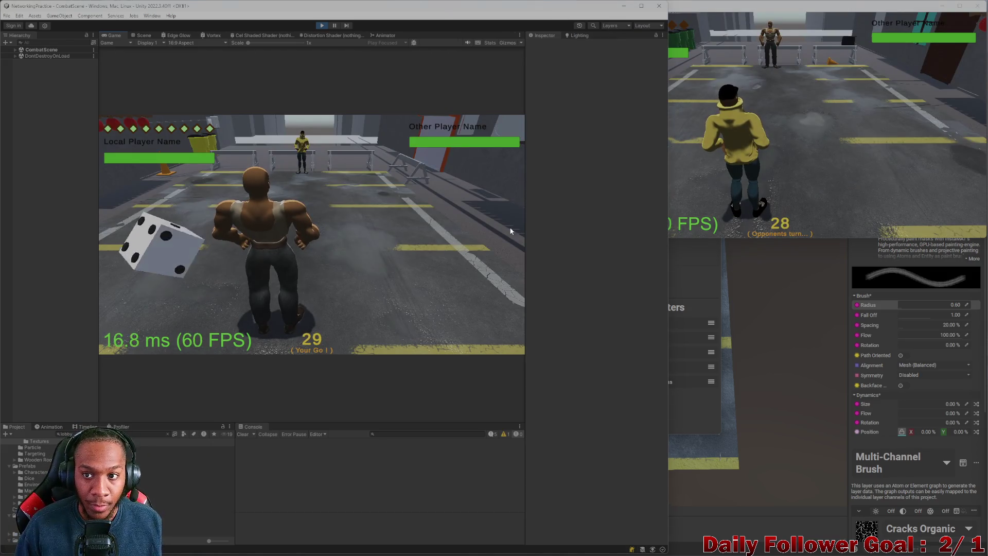
# Roll the die, move the first player's character along a confirmed path and end the turn.
pyautogui.click(849, 152)
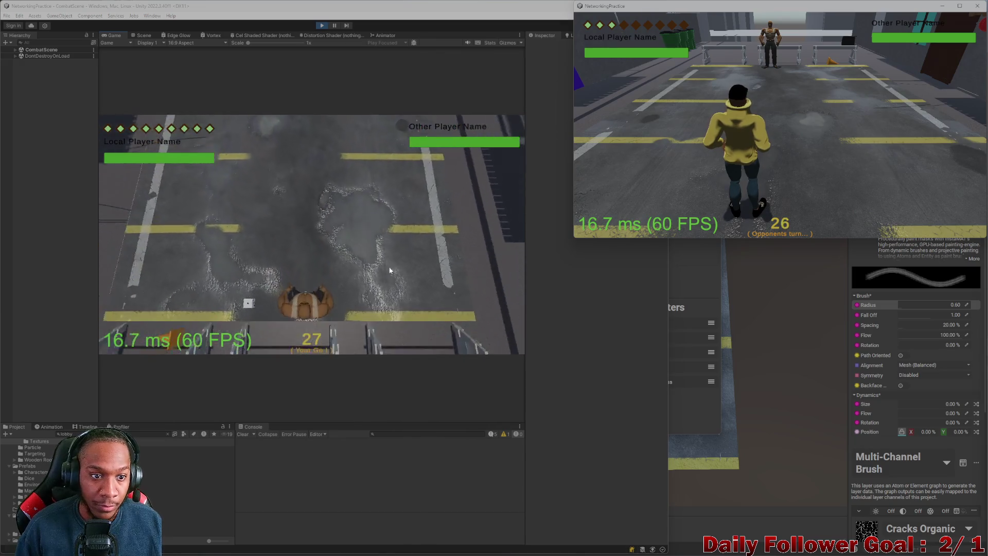
pyautogui.click(193, 277)
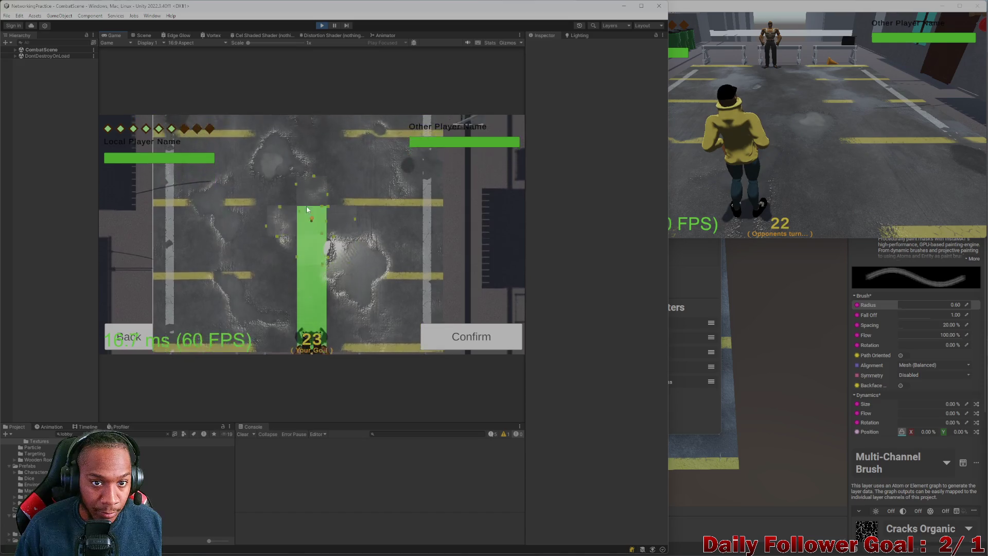
pyautogui.click(464, 338)
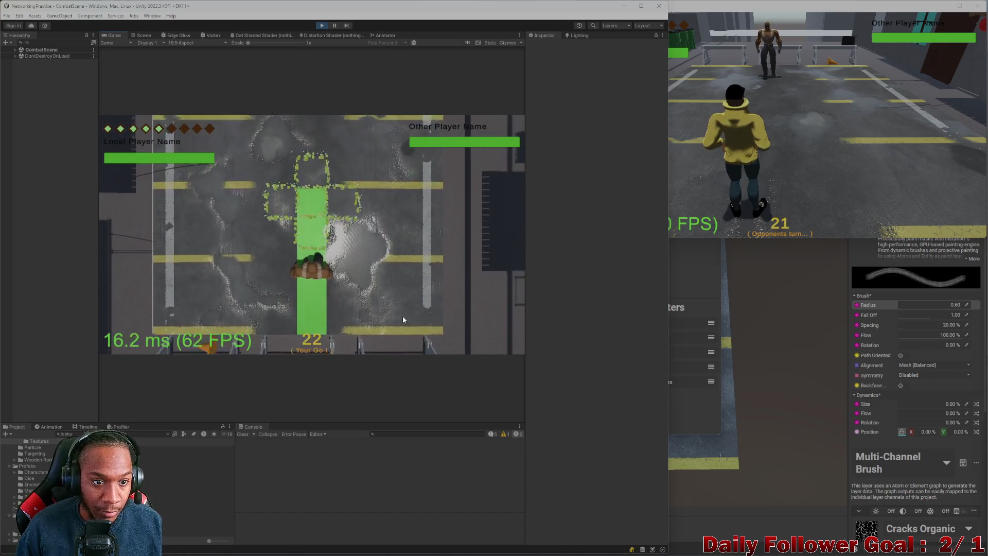
pyautogui.click(157, 338)
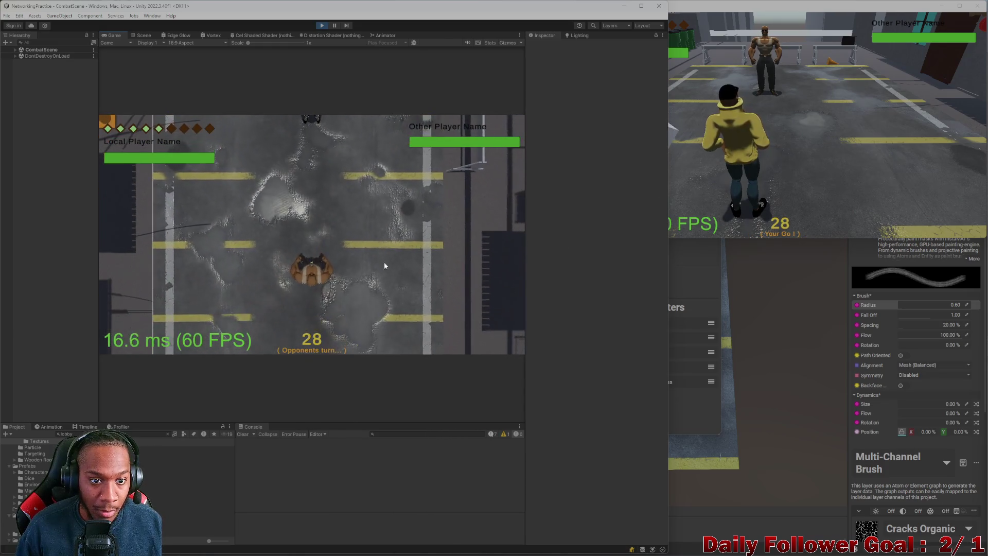
# In the second game window, plot and confirm a movement path for the second character.
pyautogui.click(682, 204)
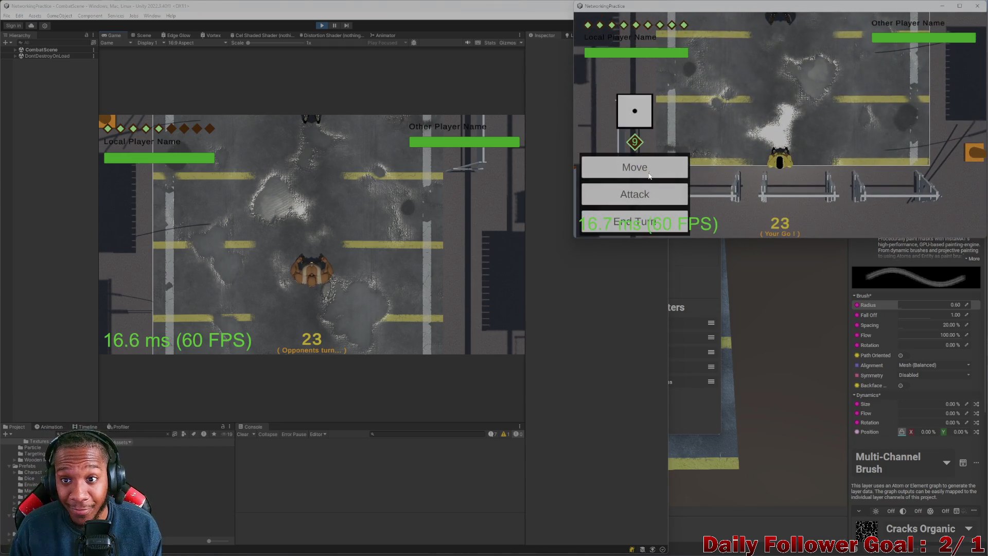
pyautogui.click(637, 194)
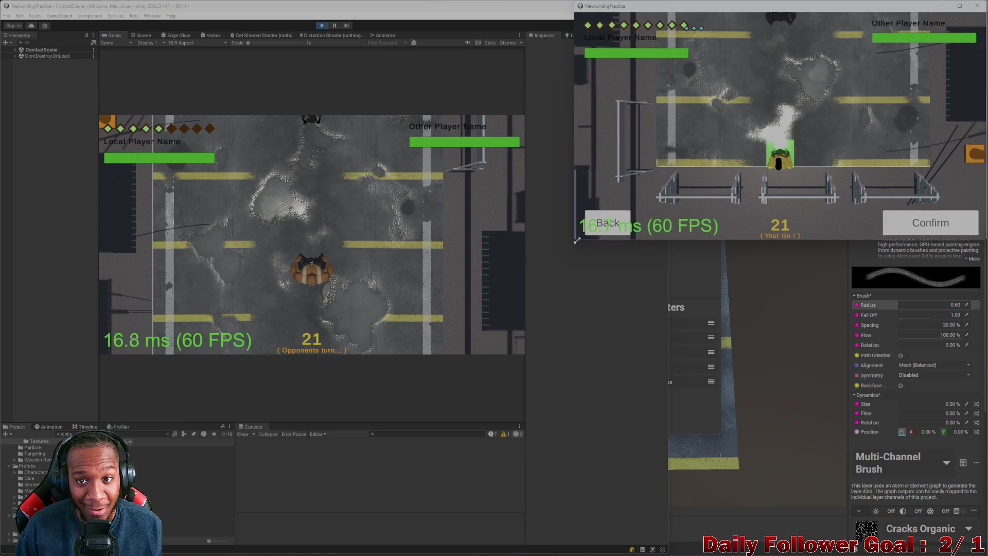
pyautogui.moveTo(583, 239); pyautogui.dragTo(552, 261)
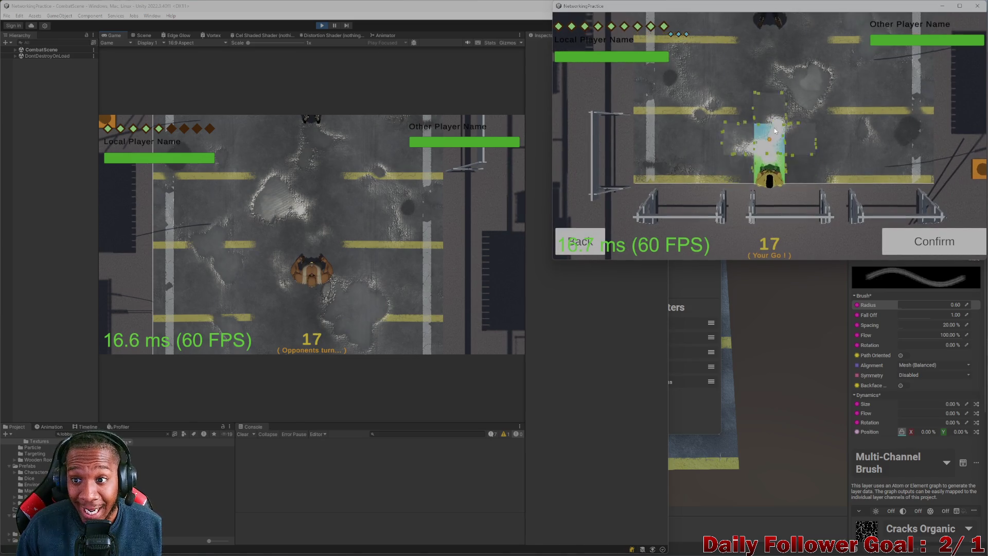
pyautogui.moveTo(783, 179); pyautogui.dragTo(768, 98)
pyautogui.click(891, 241)
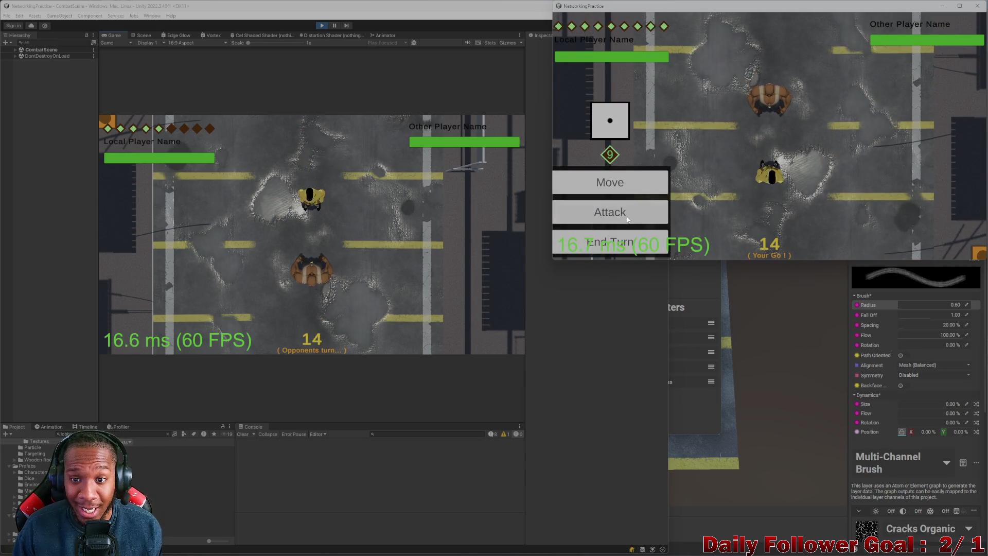
# Cast the Haste attack, then move the fighter onto a blue tile and confirm.
pyautogui.click(627, 219)
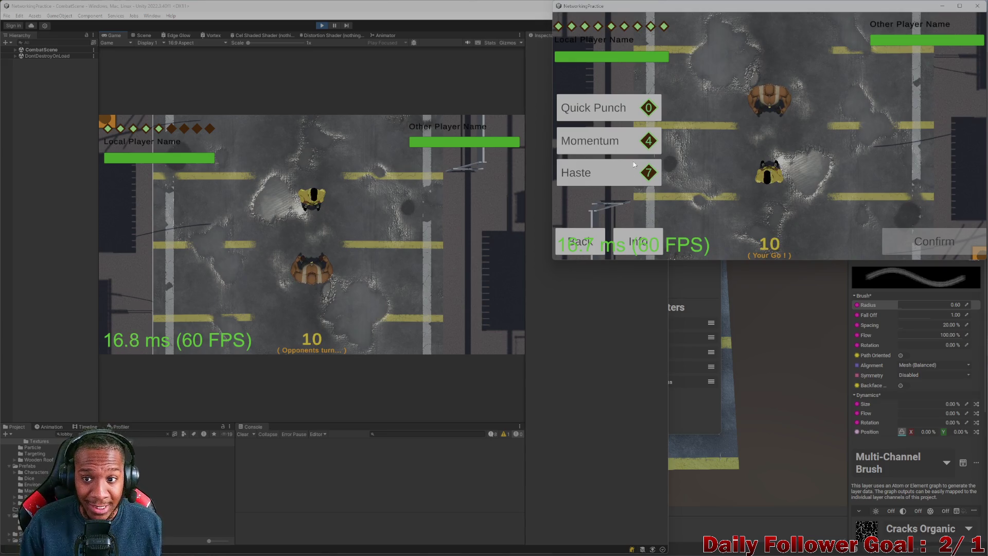
pyautogui.click(585, 167)
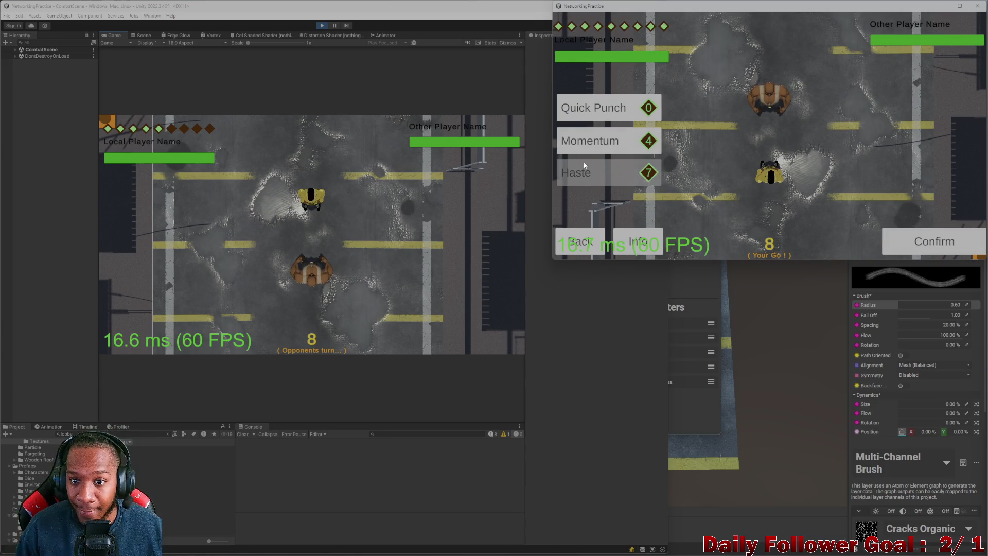
pyautogui.click(931, 241)
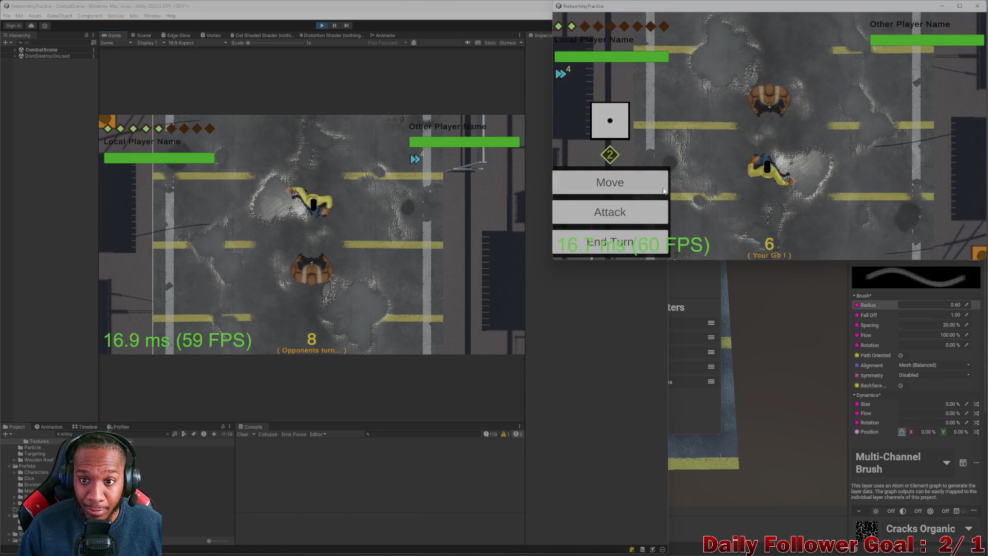
pyautogui.click(644, 180)
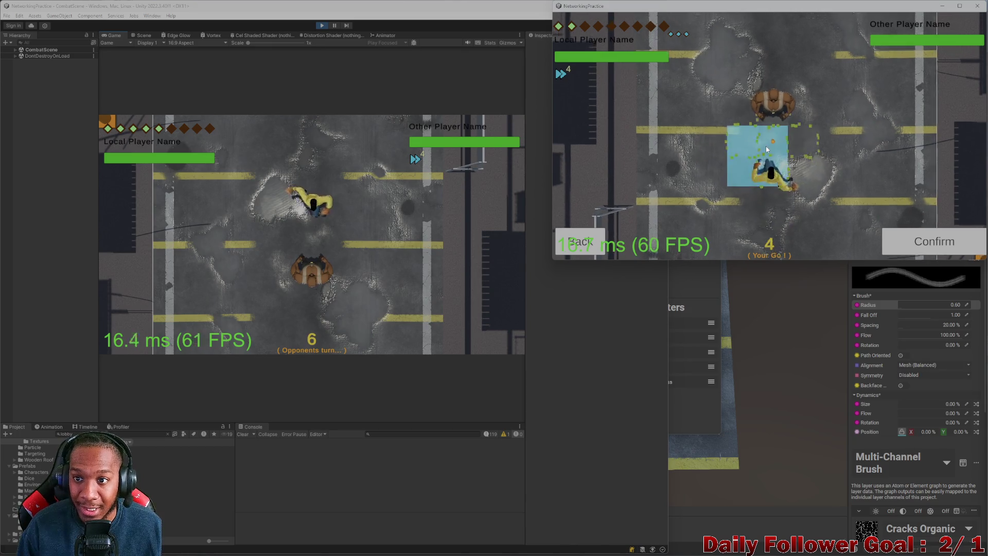
pyautogui.click(920, 242)
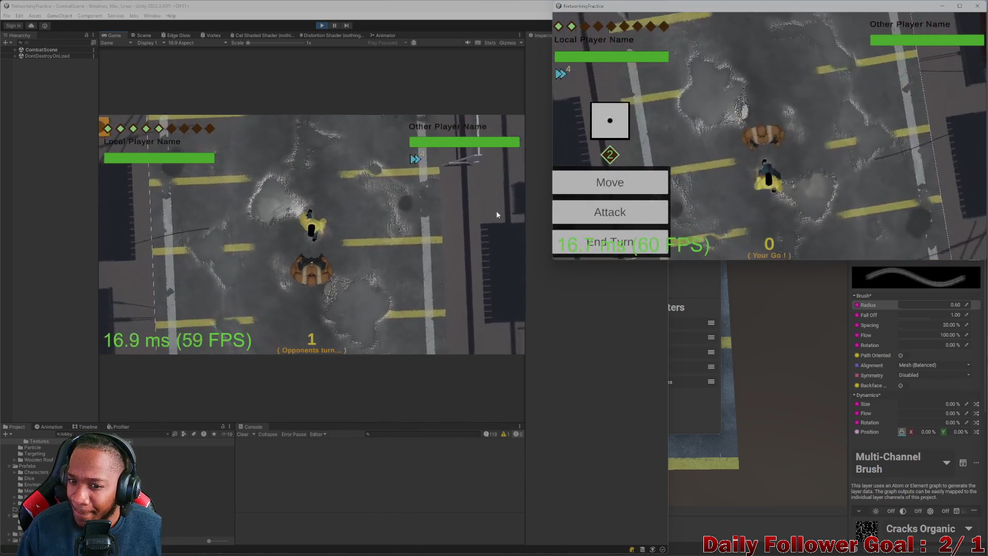
# End the fighter's turn, switch to the first player's view and launch an attack on the opponent.
pyautogui.click(609, 212)
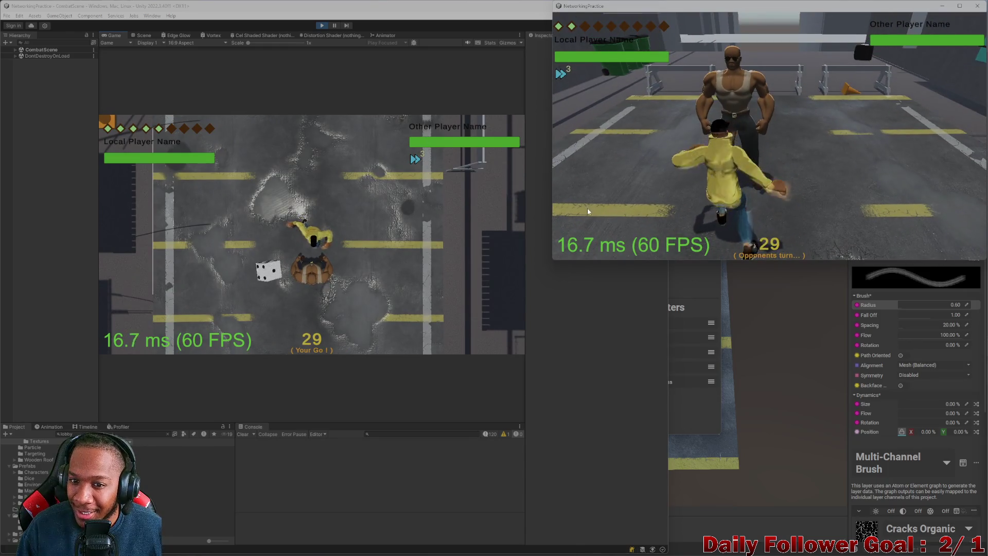
pyautogui.click(244, 274)
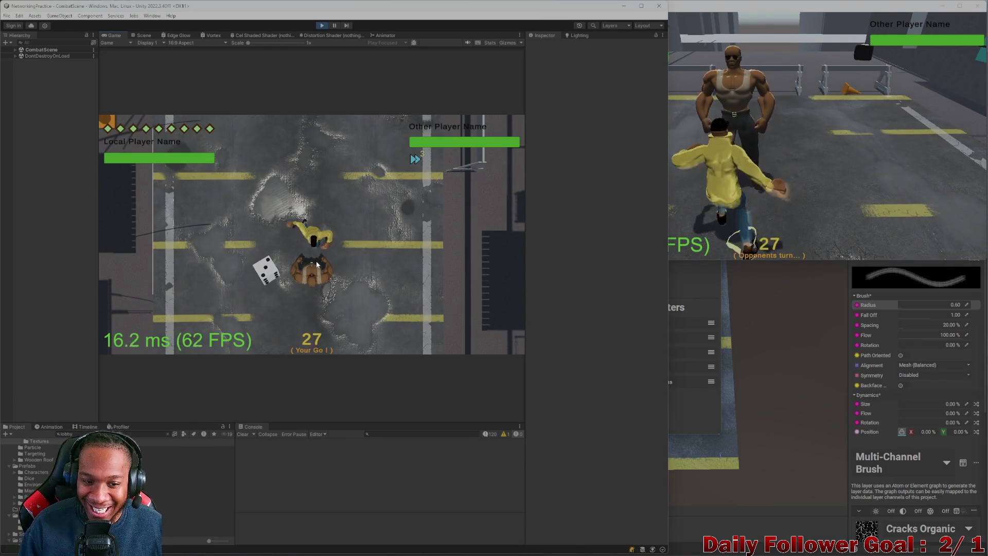
pyautogui.click(158, 308)
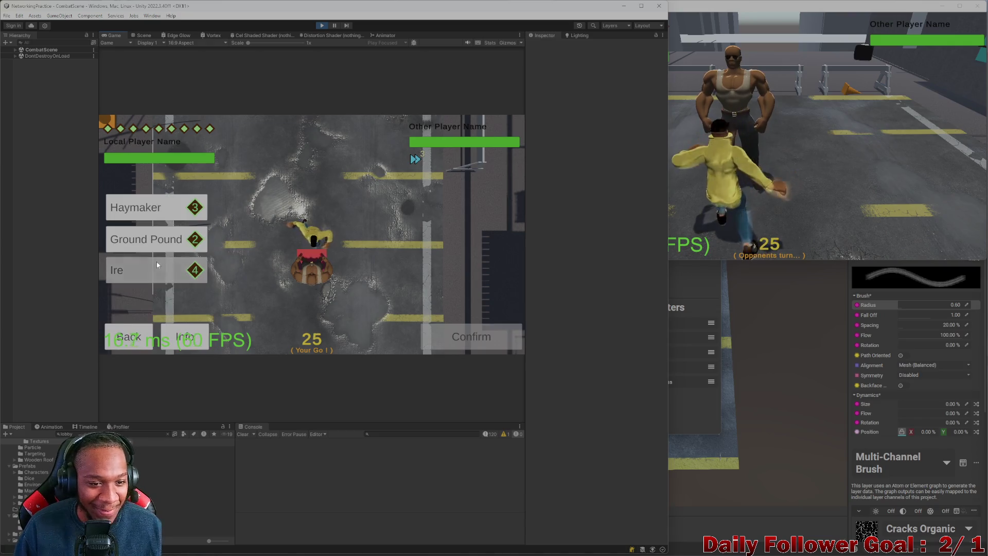
pyautogui.click(507, 333)
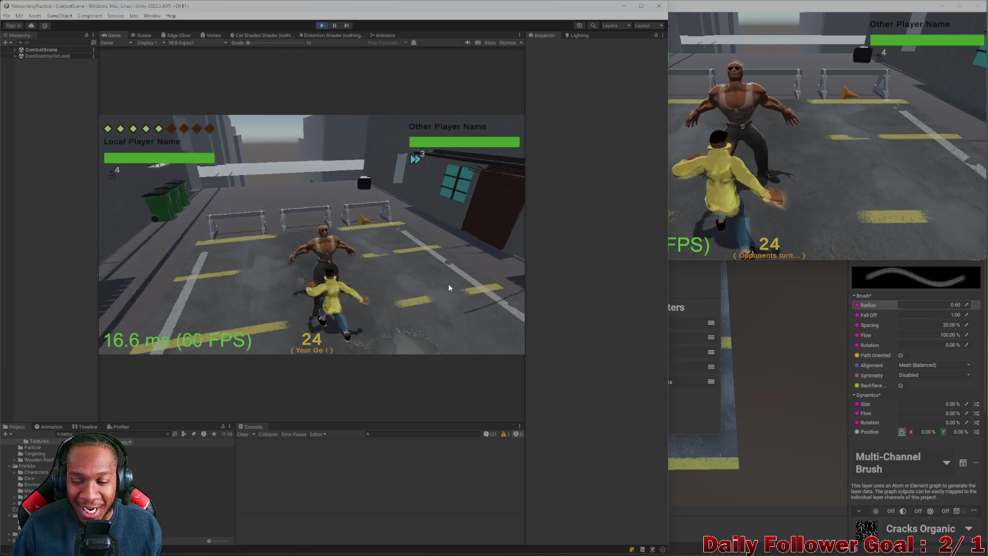
# Hit the opponent with two Haymaker attacks, then close the standalone NetworkingPractice window.
pyautogui.click(158, 308)
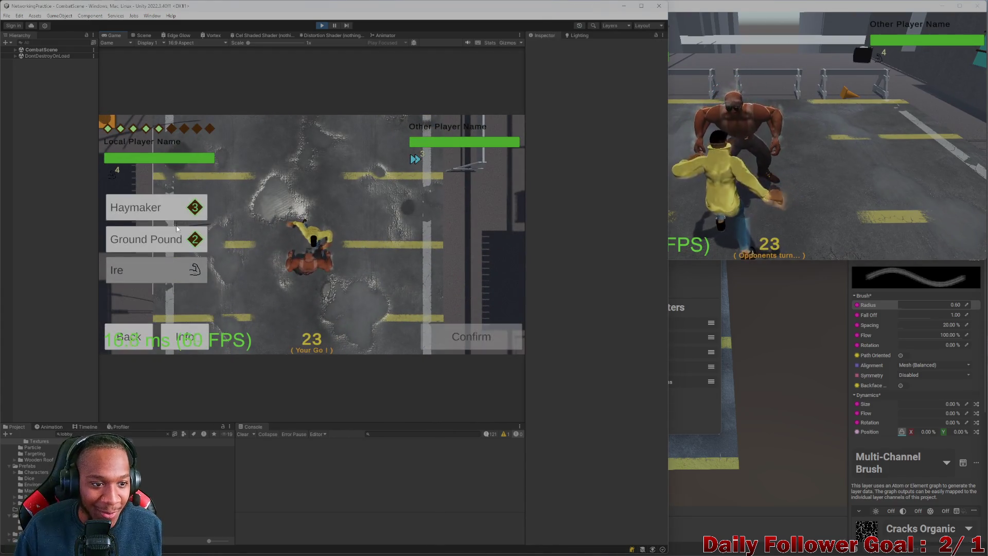
pyautogui.click(147, 207)
pyautogui.click(451, 339)
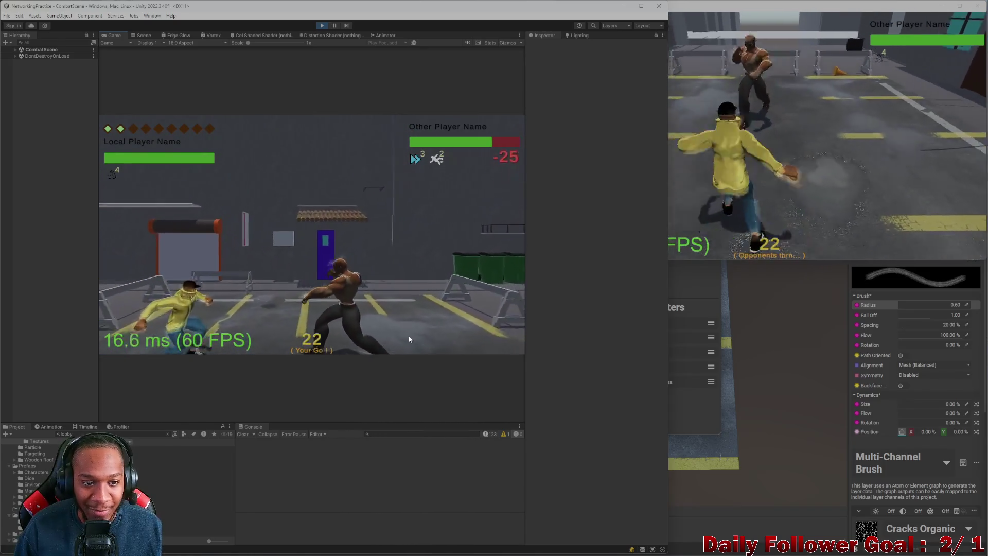
pyautogui.click(158, 308)
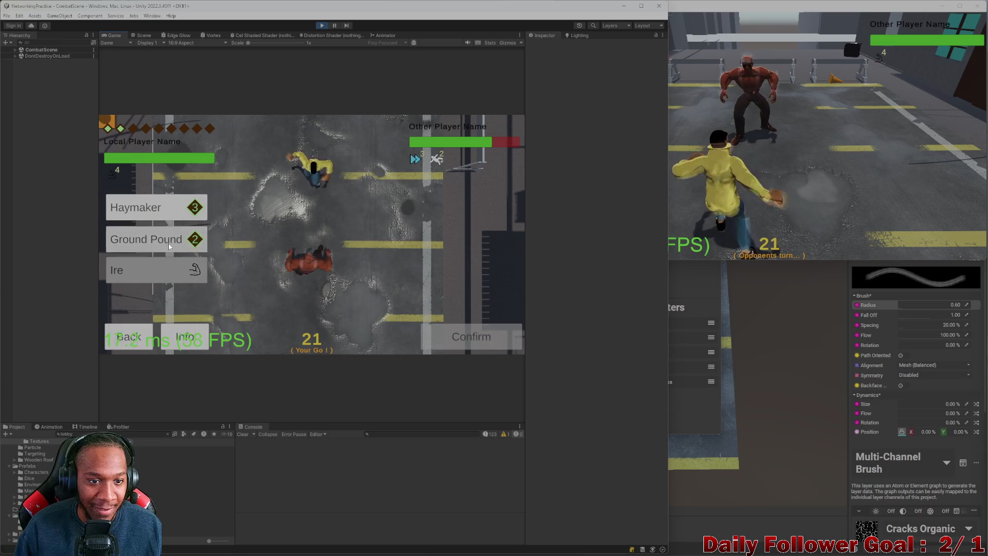
pyautogui.click(169, 242)
pyautogui.click(449, 352)
pyautogui.click(806, 157)
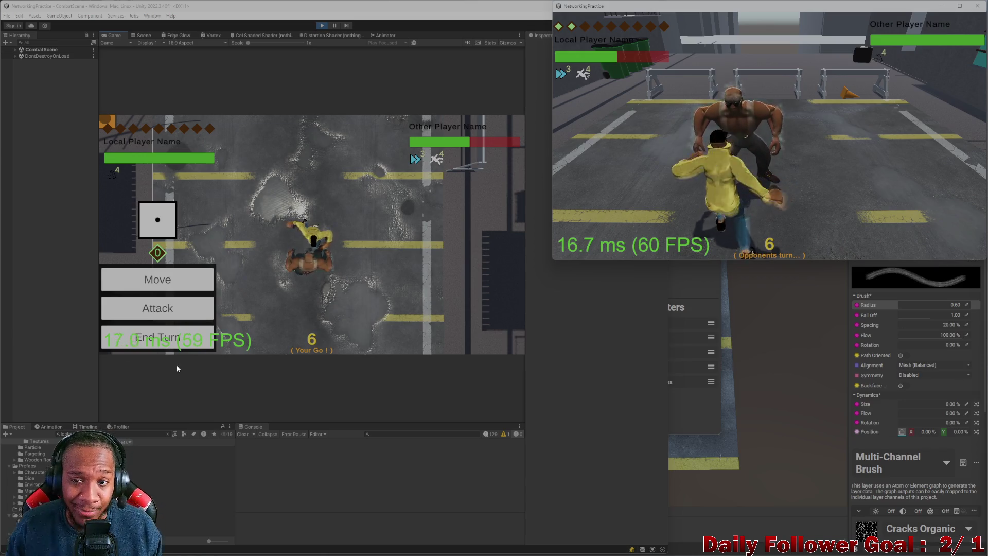
pyautogui.click(975, 5)
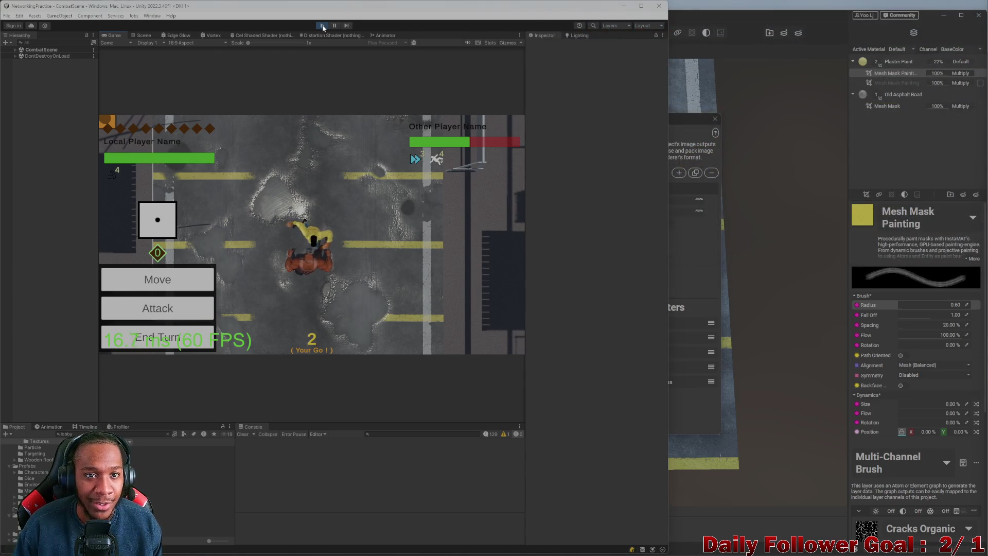
# Stop Play mode and open the ToDo script in the code editor.
pyautogui.click(324, 28)
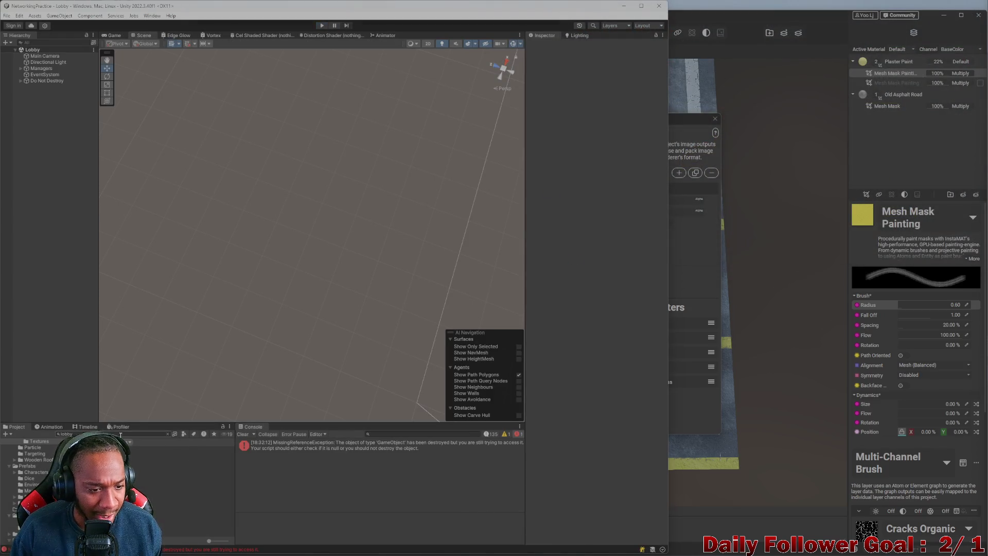
pyautogui.write('todo')
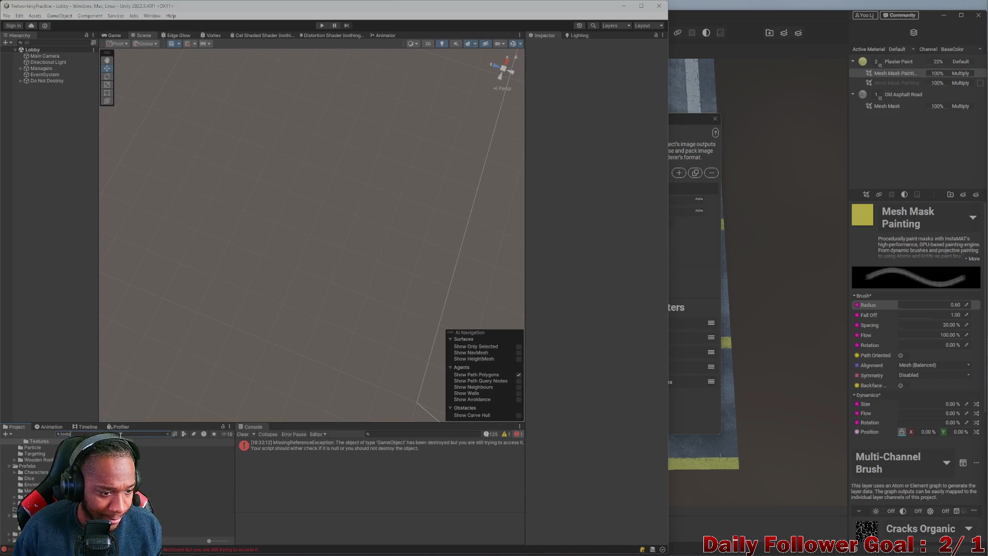
pyautogui.doubleClick(186, 449)
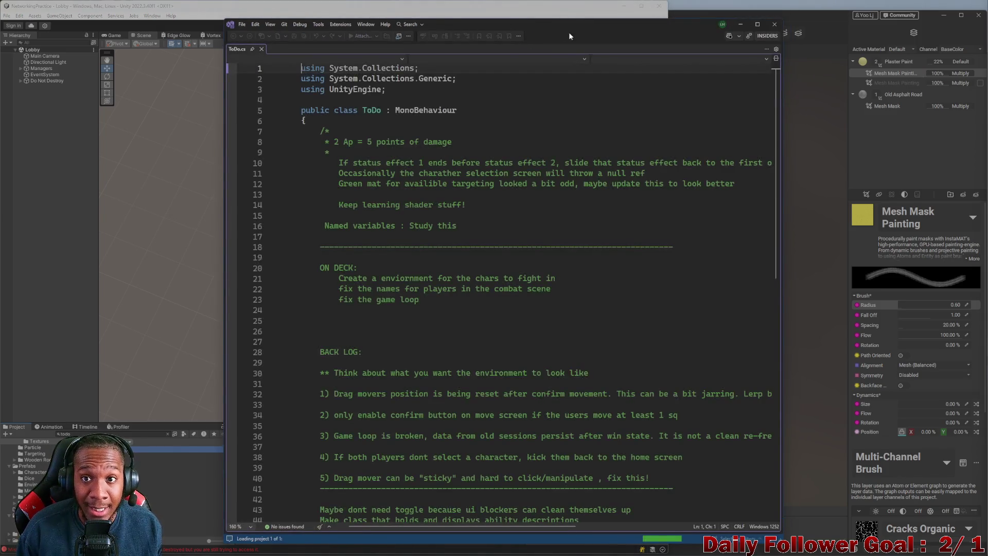
# Maximize Visual Studio and close the LaserTest.cs and duplicate ToDo.cs tabs, leaving ToDo.cs open.
pyautogui.doubleClick(579, 26)
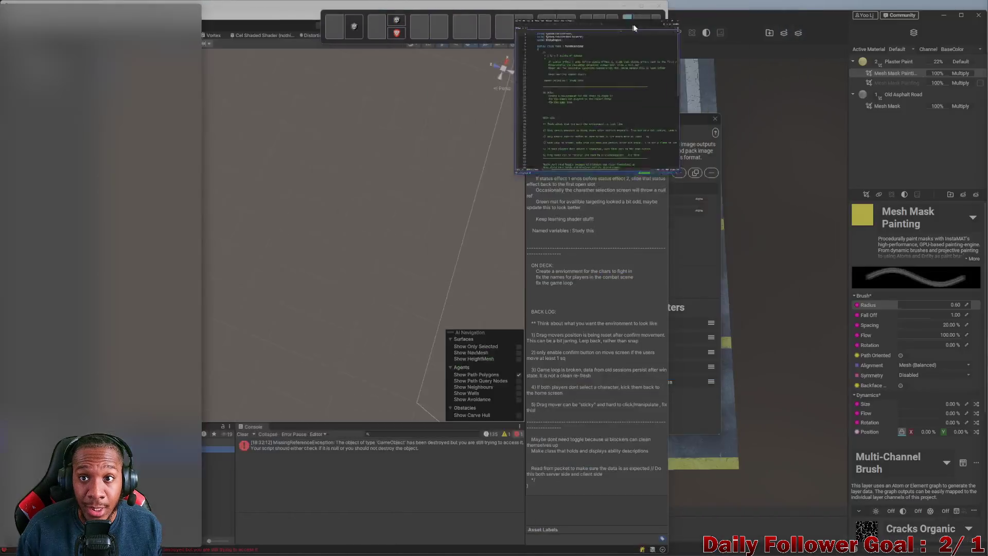
pyautogui.scroll(-4, 219, 259)
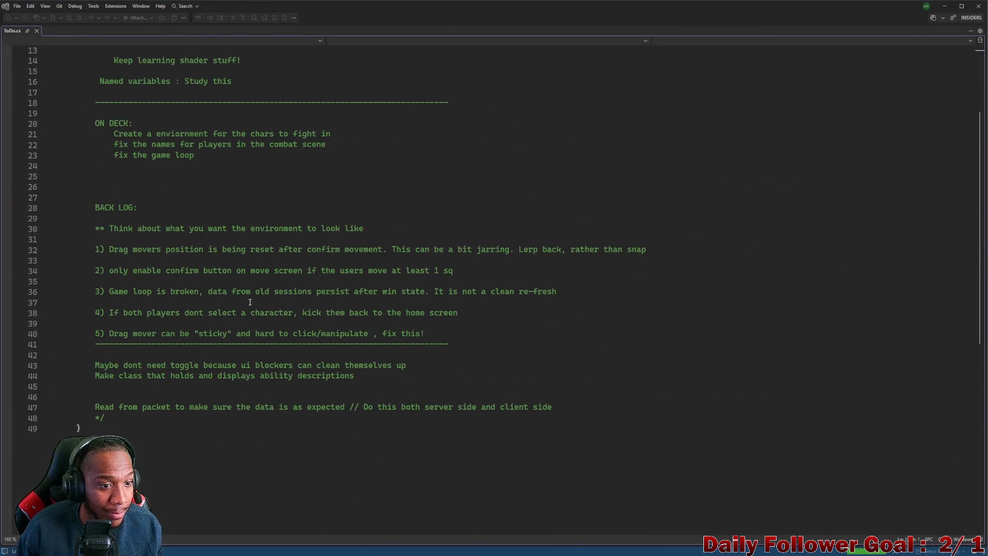
pyautogui.hotkey('alt', 'Tab')
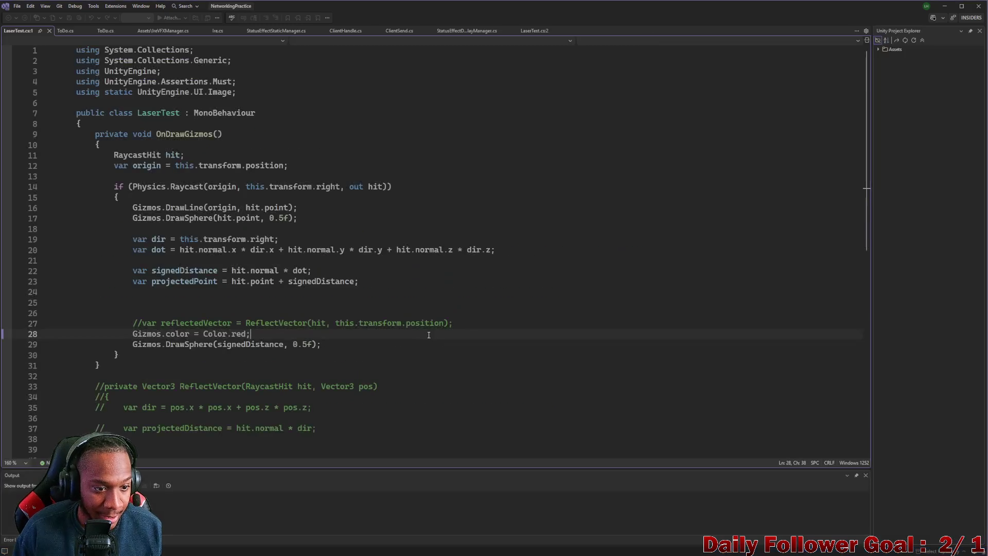
pyautogui.scroll(-5, 339, 263)
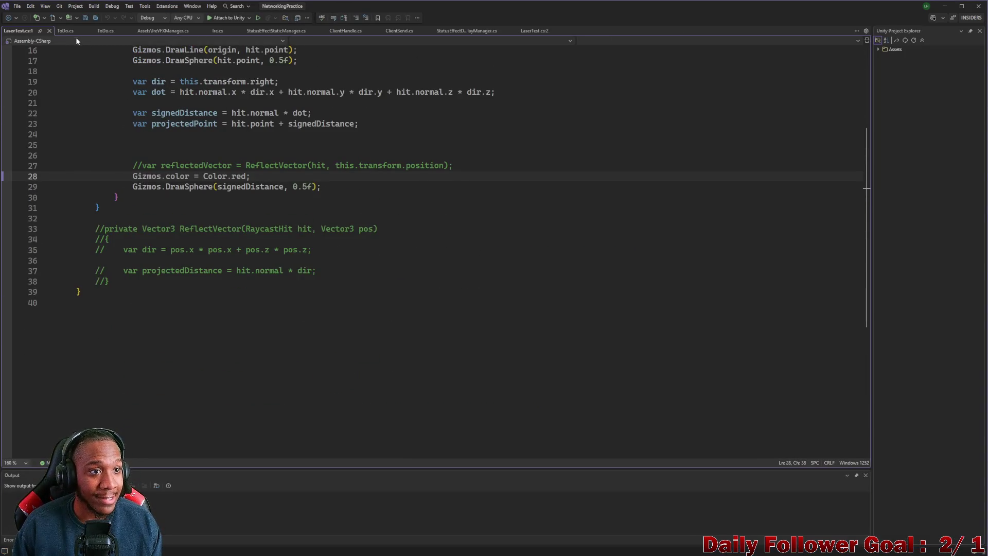
pyautogui.hotkey('alt', 'Tab')
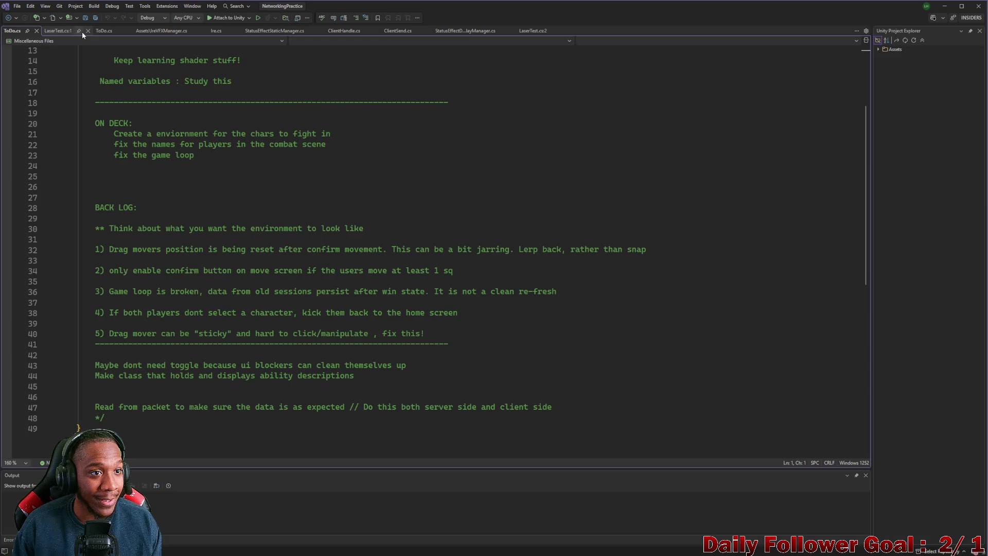
pyautogui.click(81, 32)
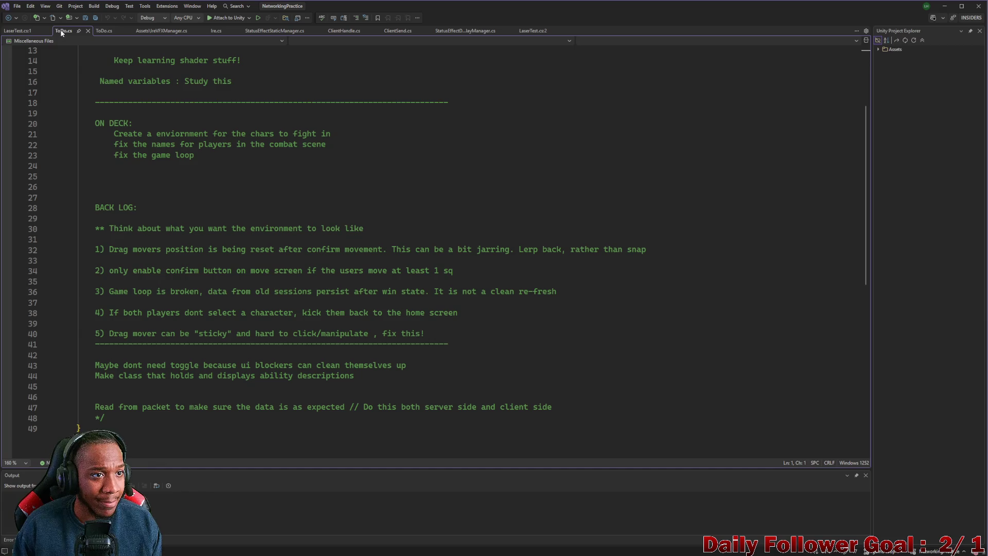
pyautogui.click(45, 31)
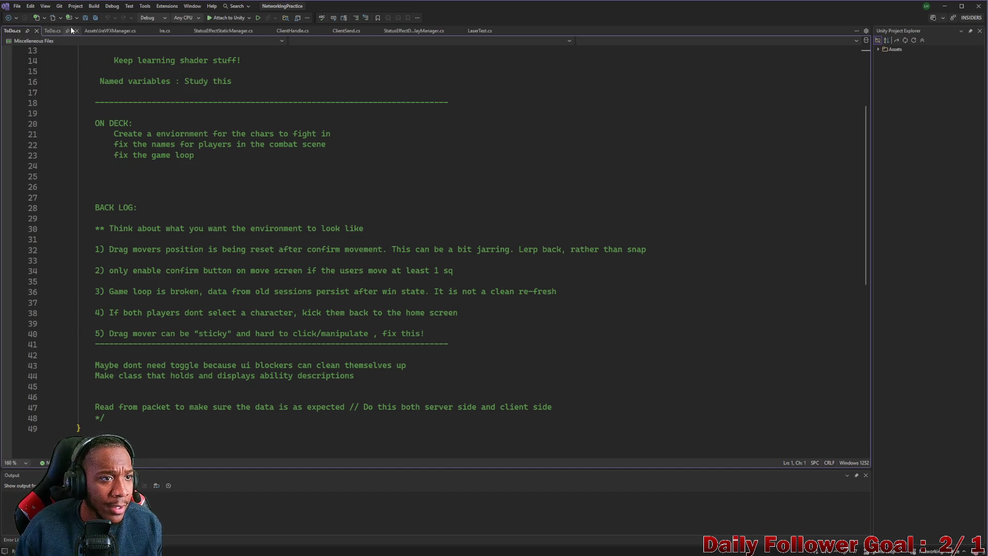
pyautogui.click(36, 31)
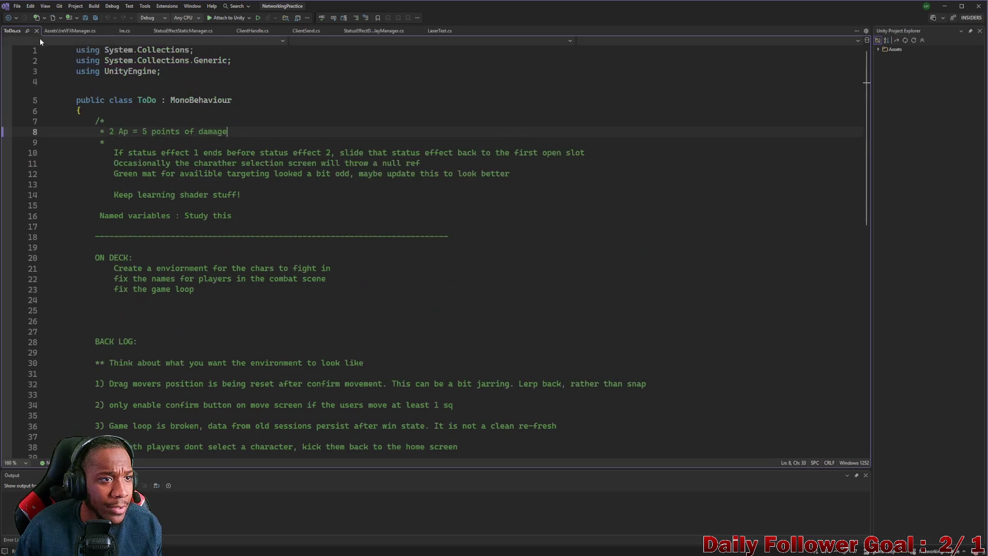
pyautogui.scroll(-3, 323, 216)
pyautogui.scroll(-6, 323, 217)
pyautogui.scroll(3, 323, 217)
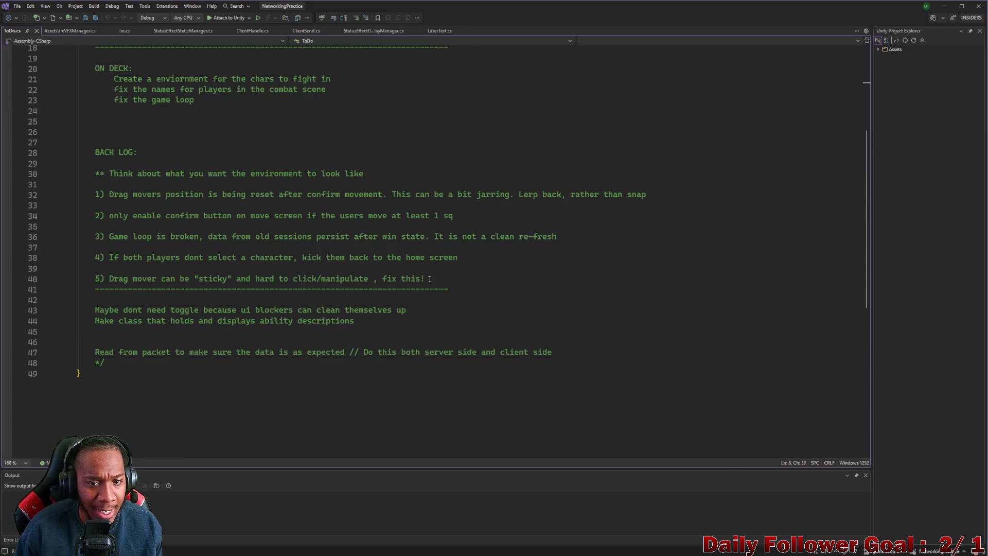
# Duplicate backlog item 5 onto a new line and strip its old number for item 6.
pyautogui.moveTo(429, 279); pyautogui.dragTo(92, 280)
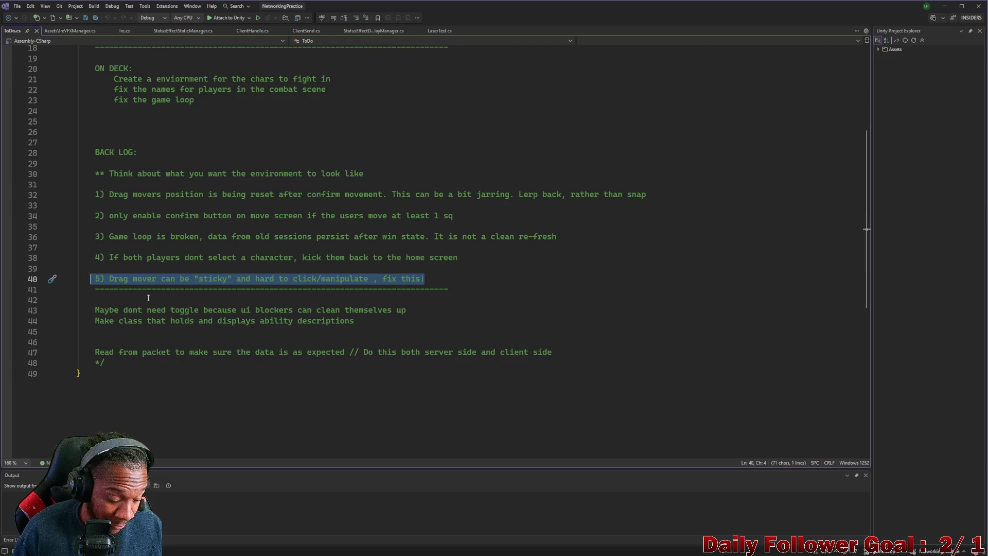
pyautogui.hotkey('ctrl', 'd')
pyautogui.click(426, 279)
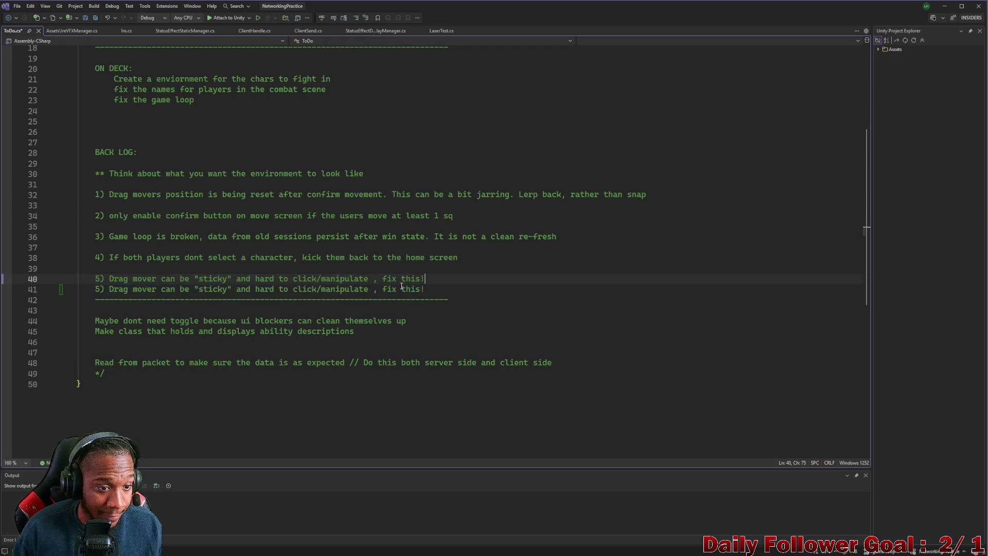
pyautogui.press('Return')
pyautogui.click(101, 298)
pyautogui.press('BackSpace')
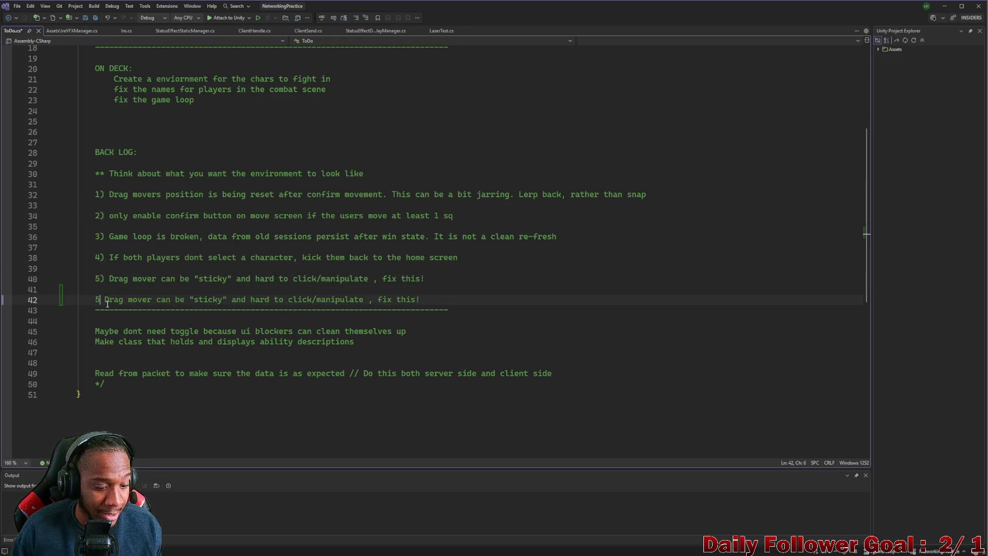
pyautogui.write(')')
pyautogui.click(99, 302)
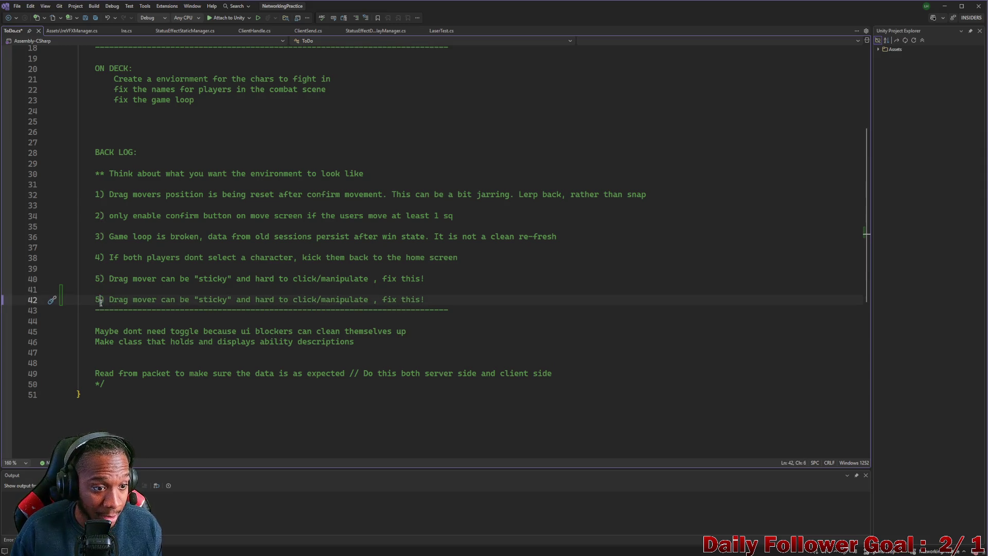
pyautogui.press('BackSpace')
pyautogui.write('6')
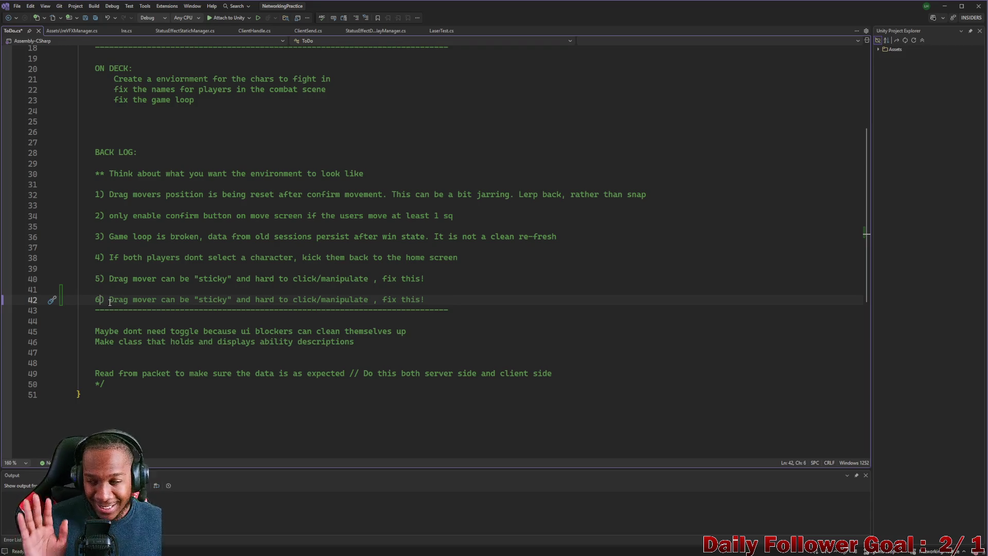
# Replace the copied description with item 6 about the raised floor clipping particle effects, then minimize Visual Studio.
pyautogui.moveTo(111, 301); pyautogui.dragTo(425, 300)
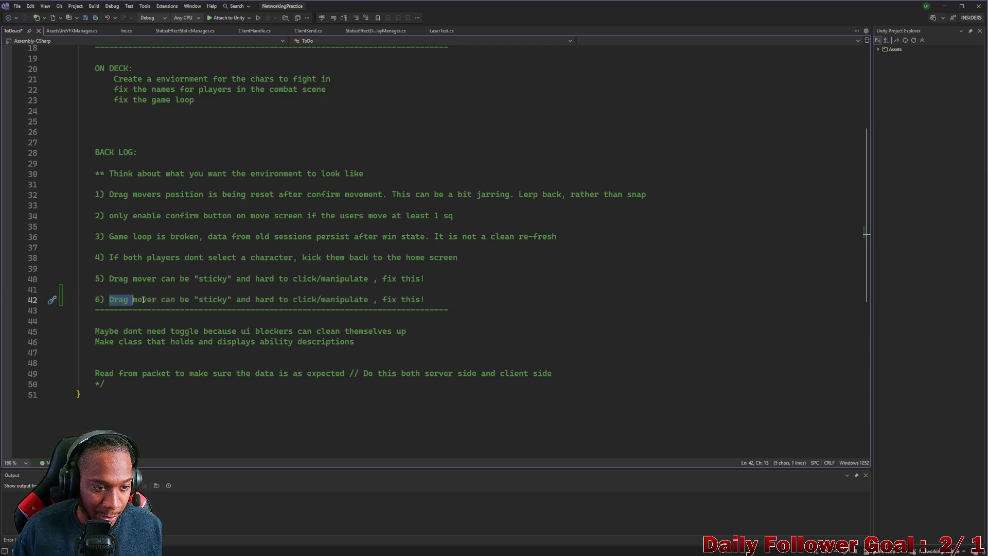
pyautogui.press('BackSpace')
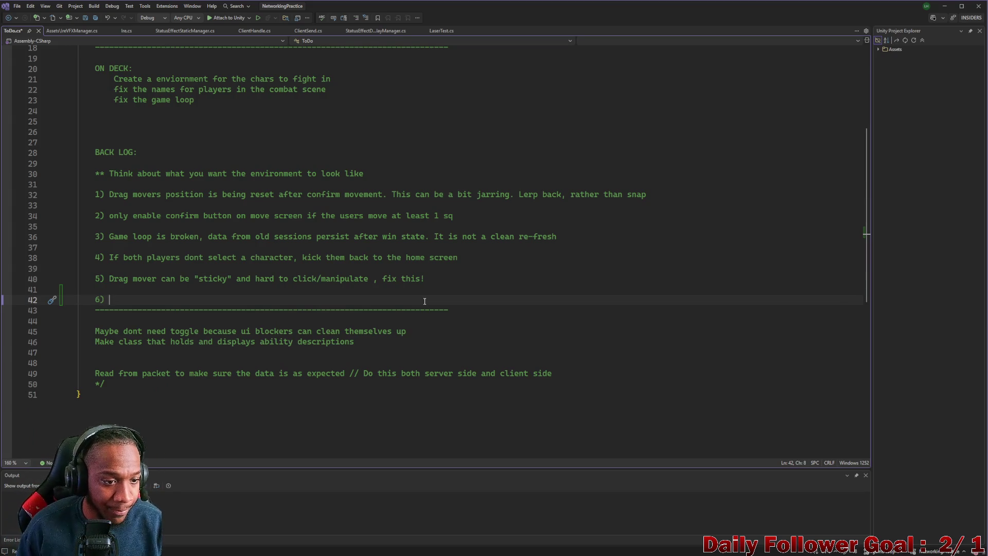
pyautogui.write('Yo')
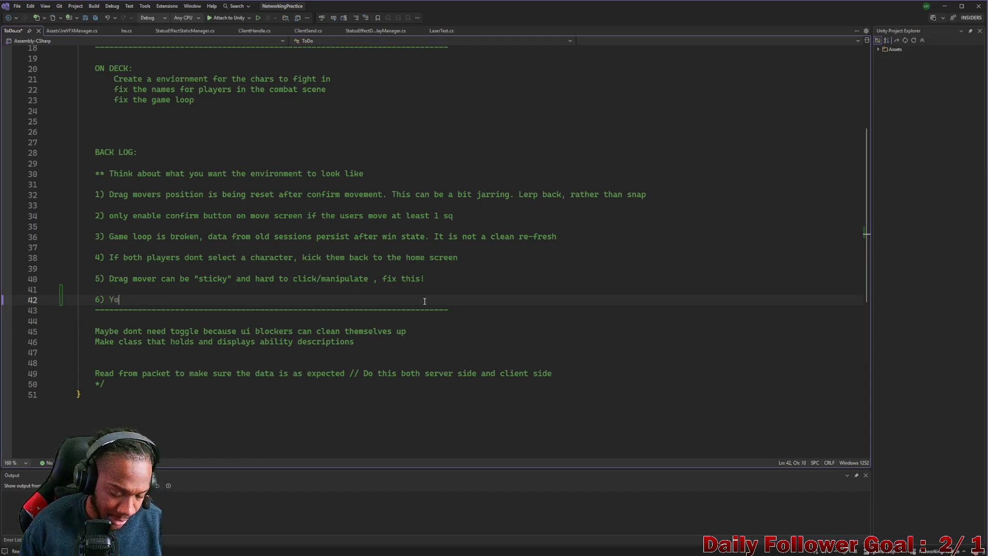
pyautogui.write('u')
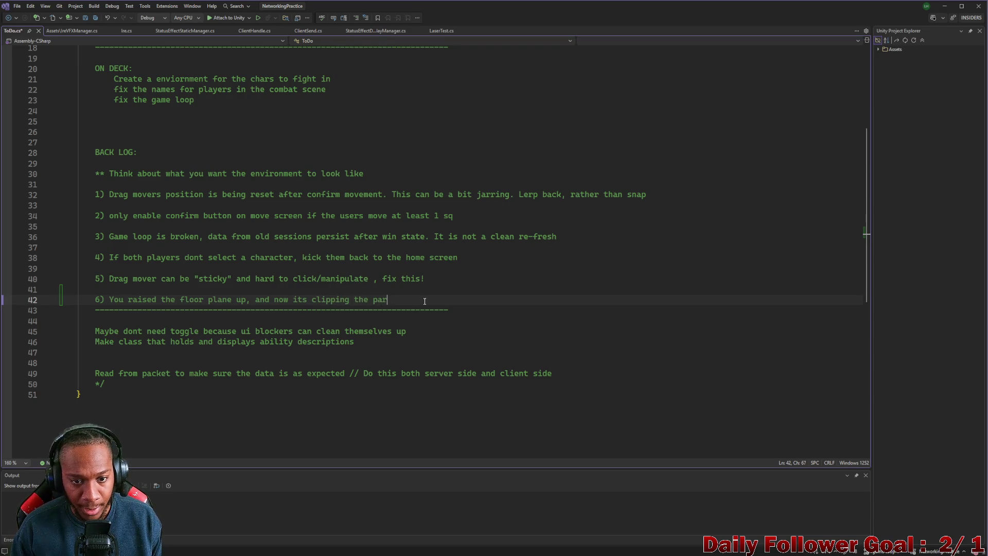
pyautogui.write('tilc')
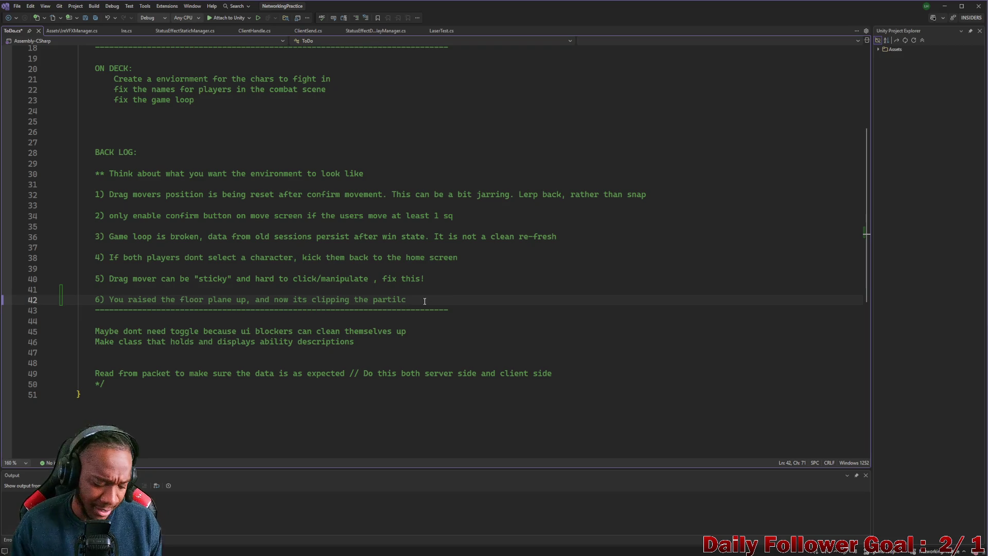
pyautogui.write('e effects. Fix thi')
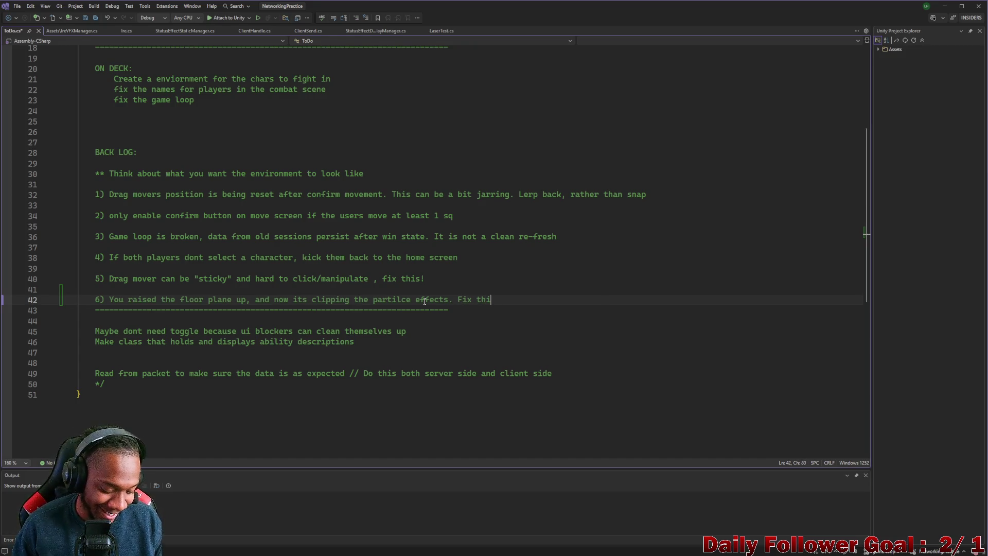
pyautogui.write('s')
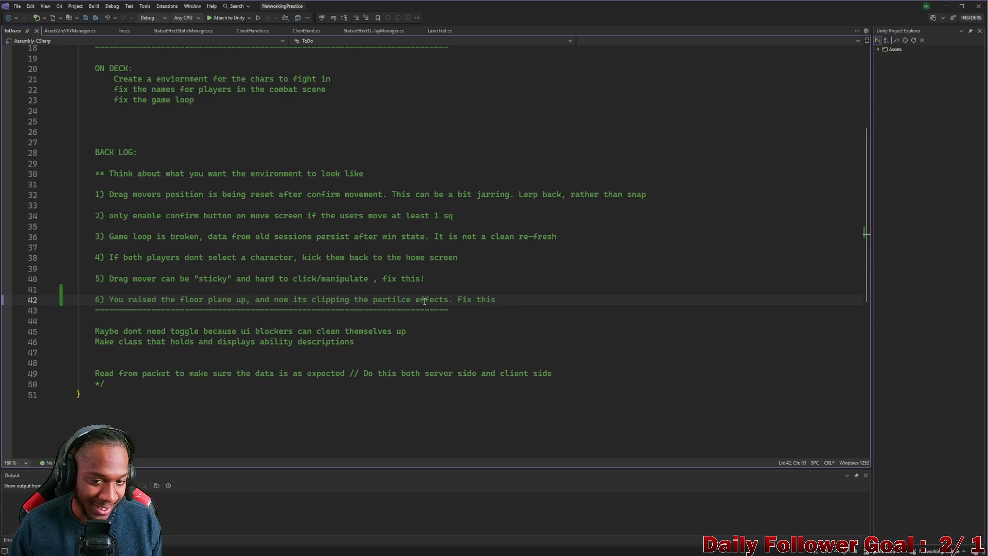
pyautogui.click(948, 9)
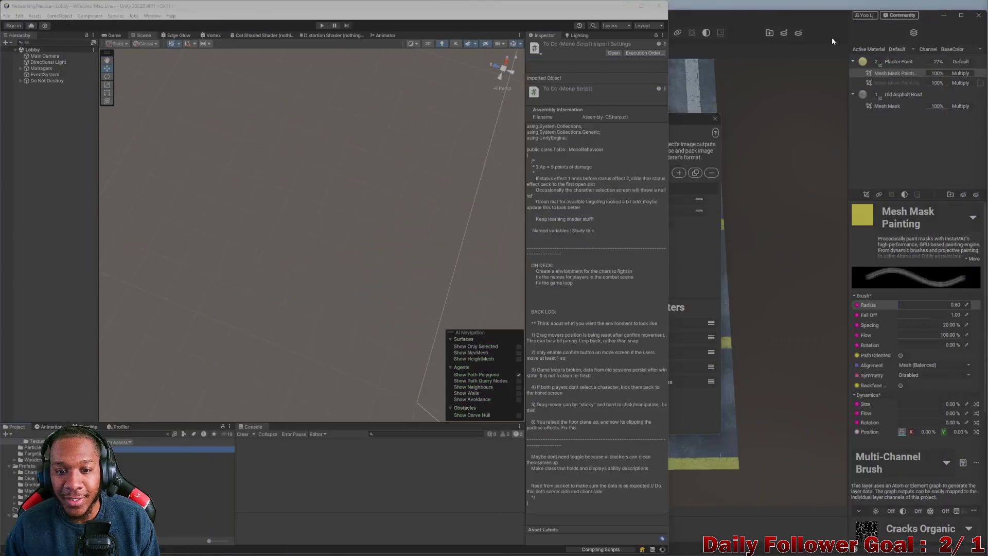
# Bring InstaMAT Studio forward and dismiss its Image and Data Output Export settings.
pyautogui.click(717, 435)
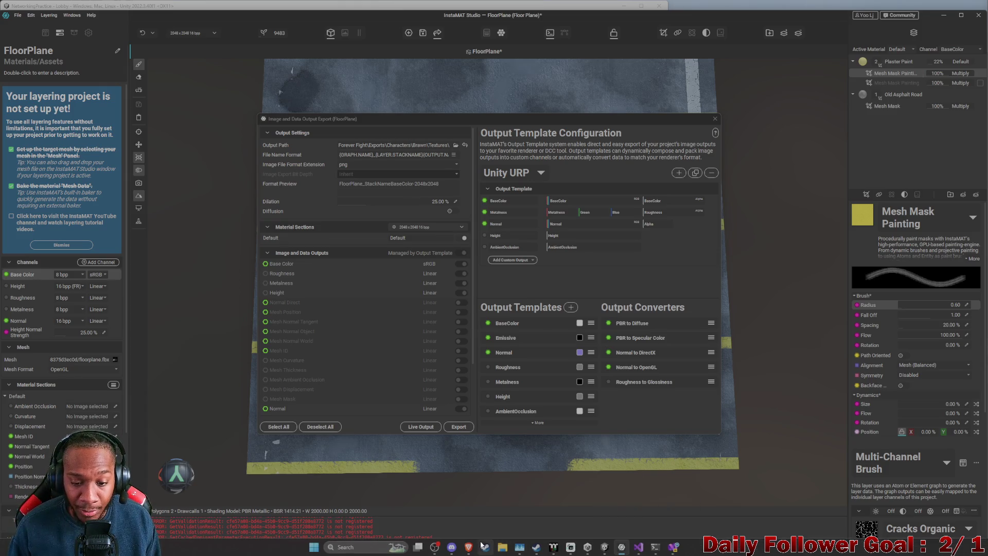
pyautogui.click(714, 118)
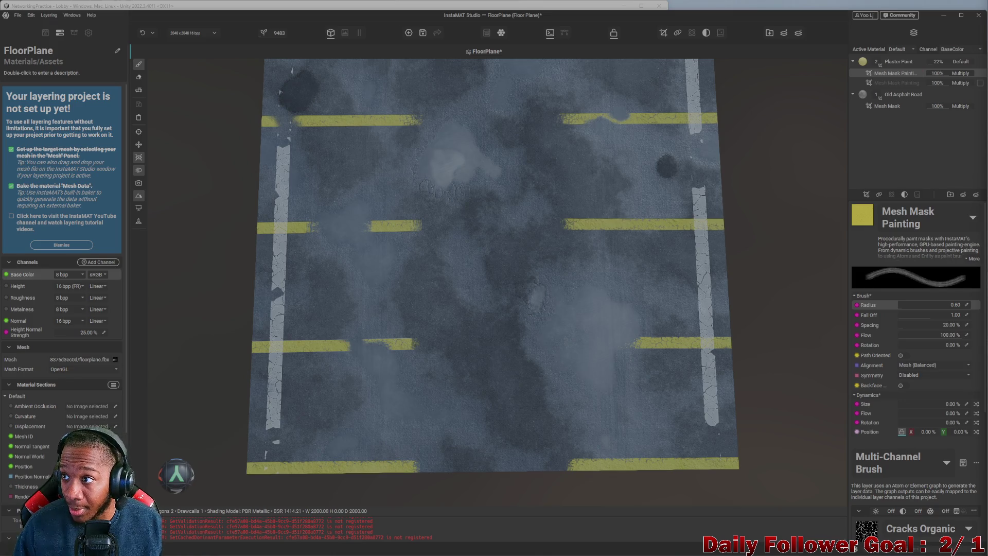
# Switch to the browser's image results, preview one, and search 'parking spot car stopper'.
pyautogui.hotkey('alt', 'Tab')
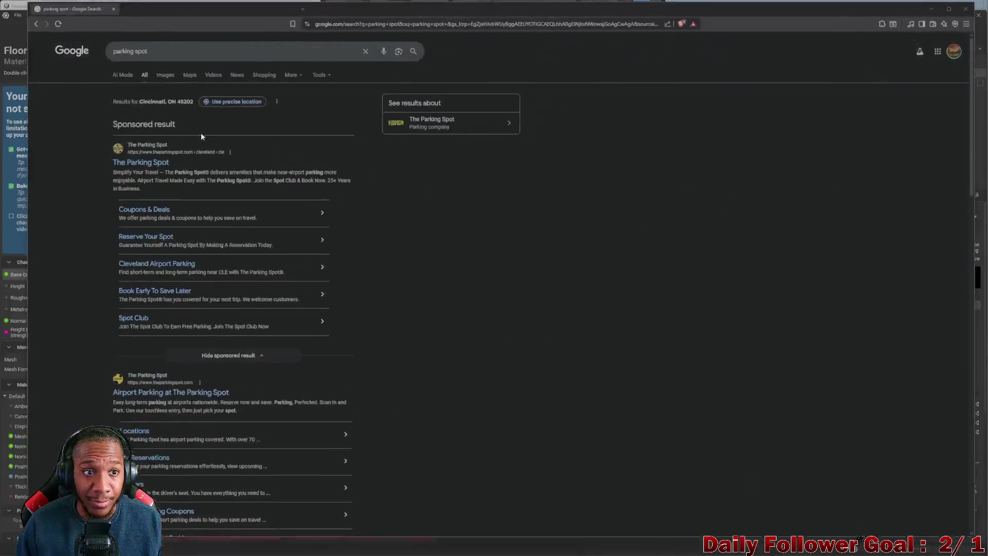
pyautogui.click(145, 76)
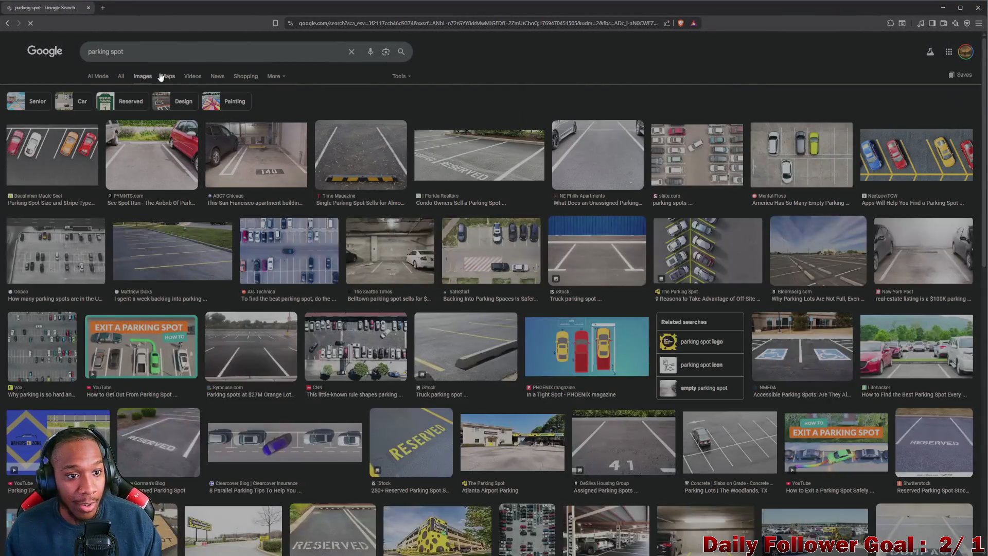
pyautogui.click(152, 147)
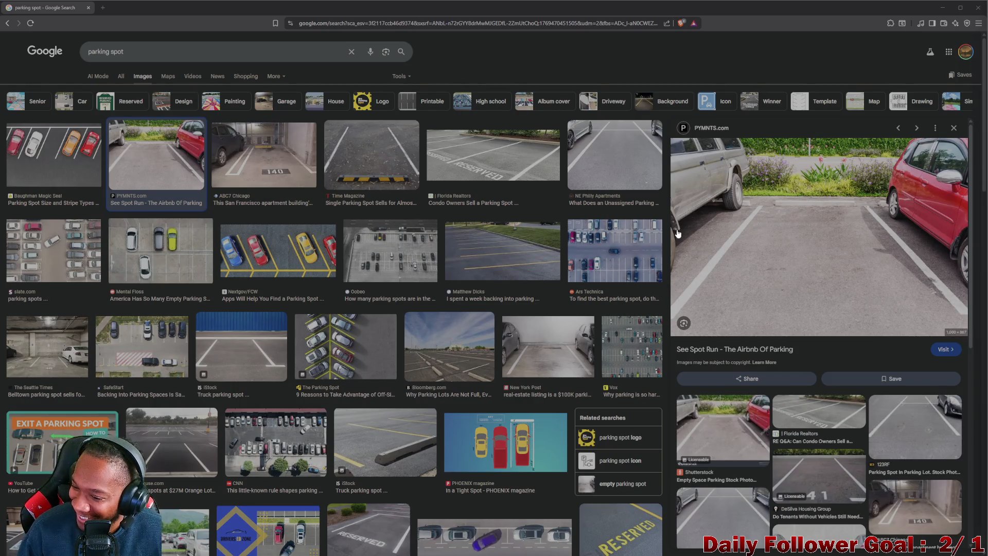
pyautogui.click(225, 53)
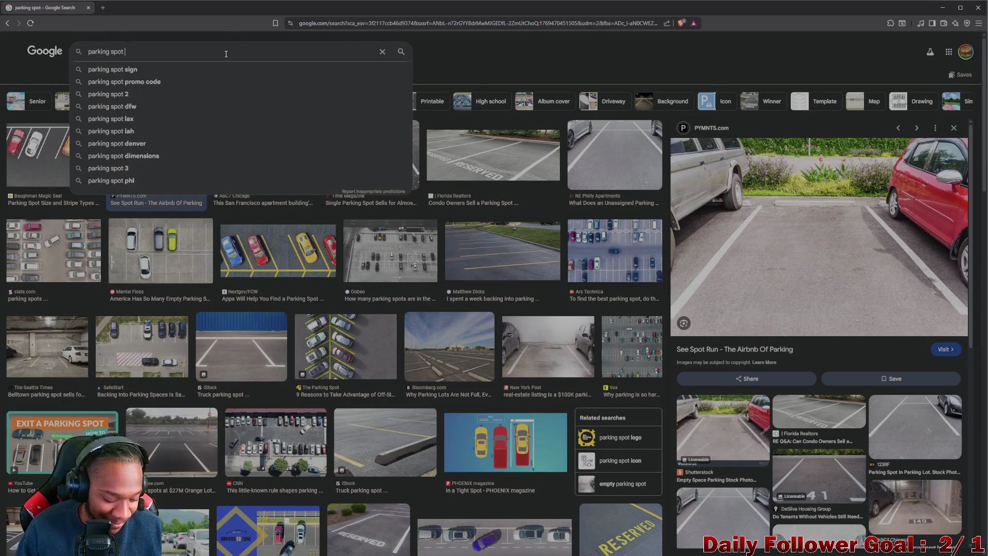
pyautogui.write('car st')
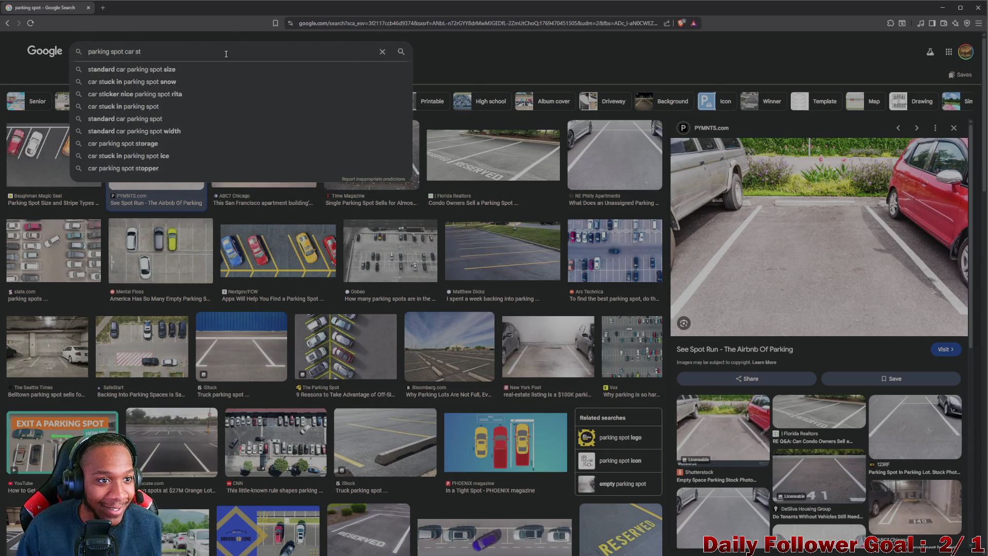
pyautogui.write('opper')
pyautogui.press('Return')
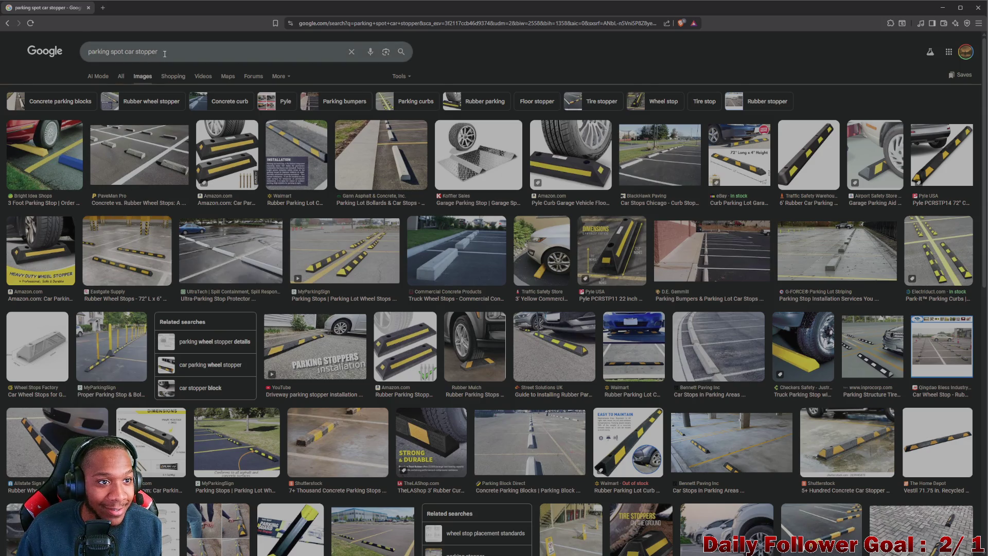
# Try a parking spot bollard image search, go back, and search 'parking spot car stop' instead.
pyautogui.press('BackSpace')
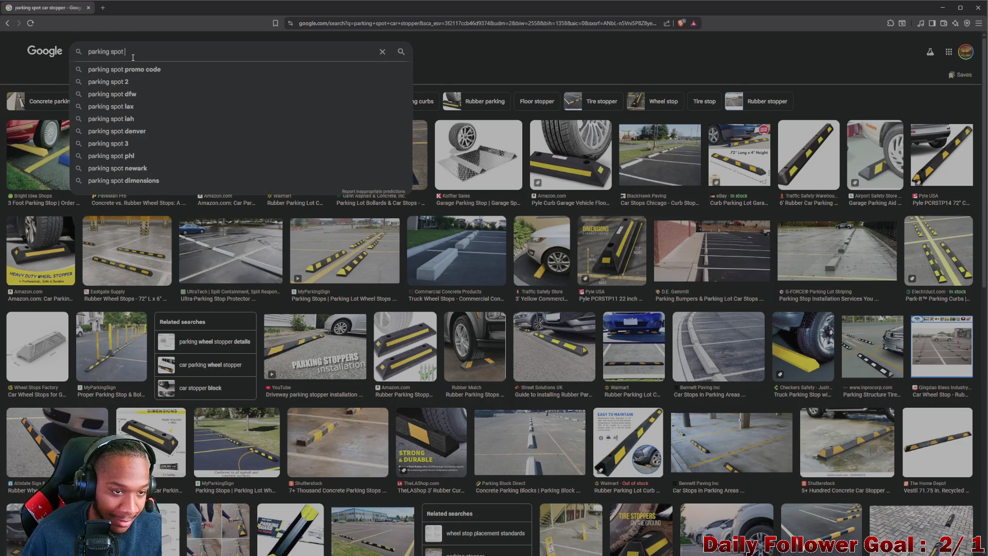
pyautogui.write('bolla')
pyautogui.click(153, 71)
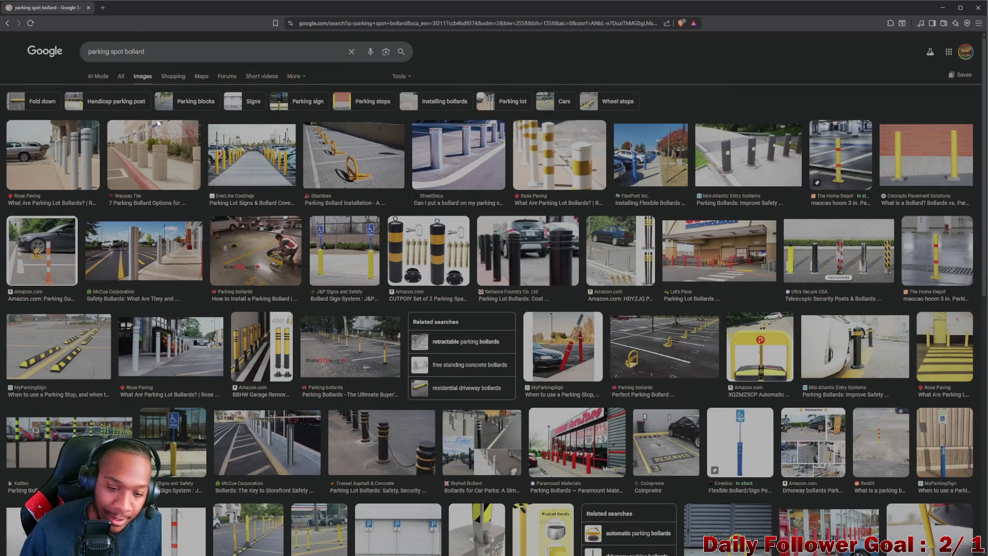
pyautogui.click(6, 23)
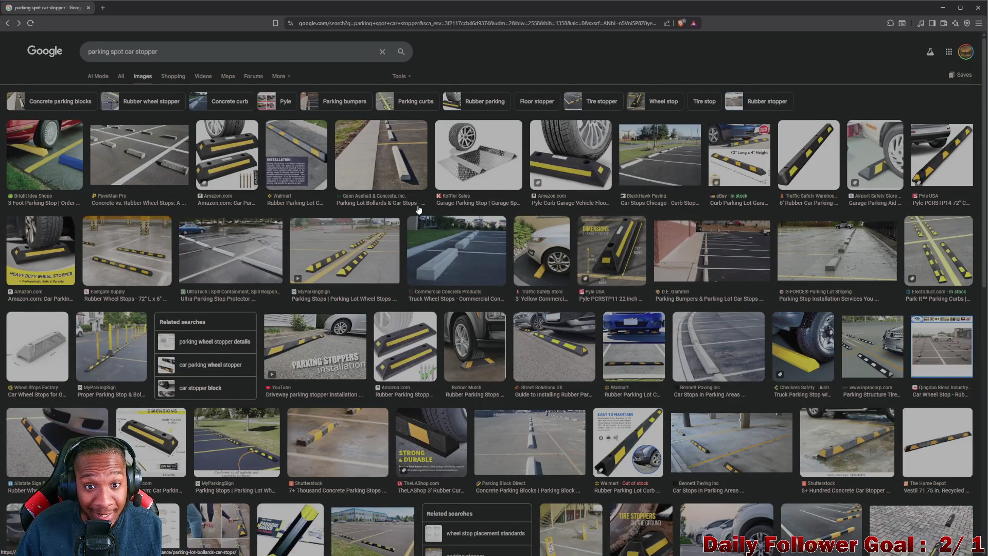
pyautogui.click(176, 52)
pyautogui.press('Return')
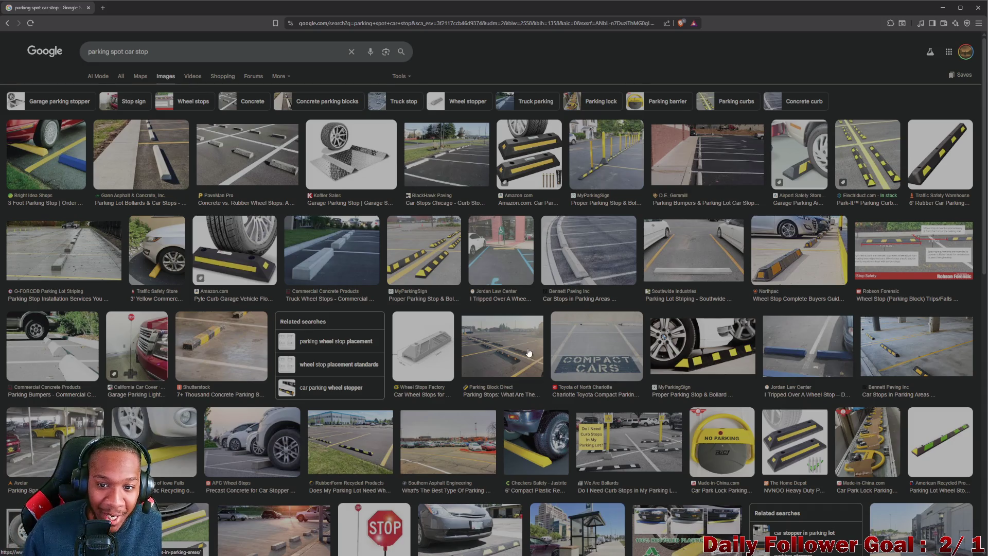
# Open the Bennett Paving car stops article in a tab, then close it to return to the results.
pyautogui.click(545, 285)
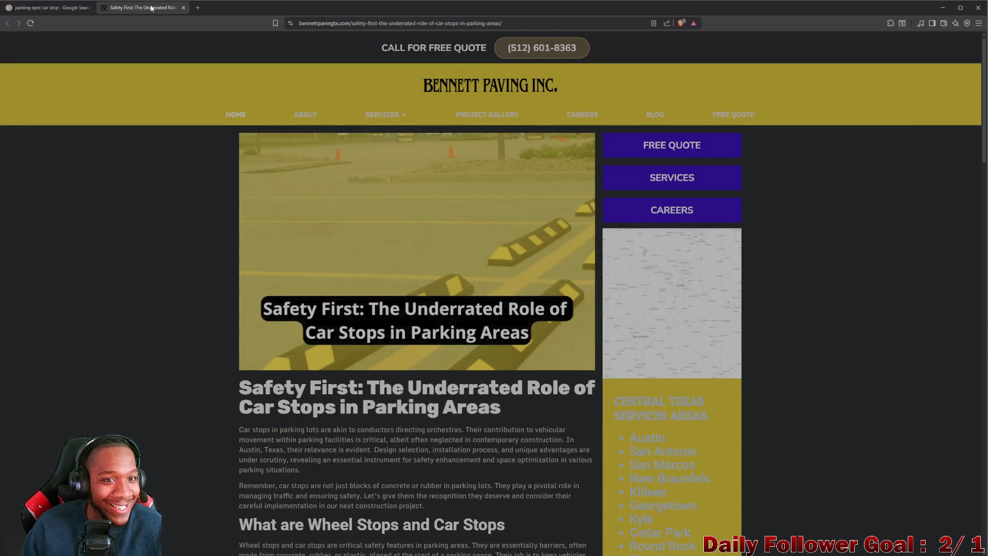
pyautogui.click(183, 7)
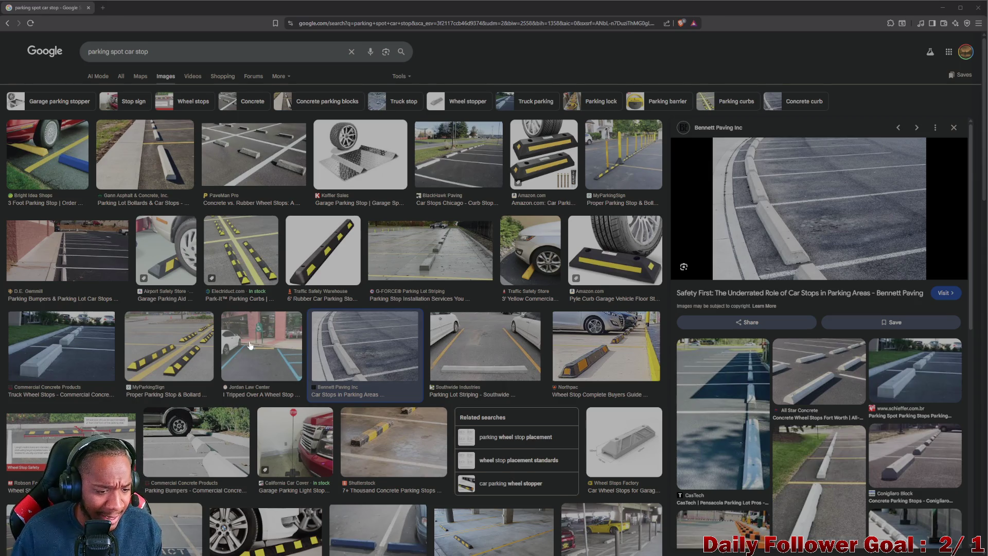
pyautogui.scroll(-1, 249, 345)
pyautogui.scroll(-1, 243, 344)
pyautogui.scroll(-1, 234, 343)
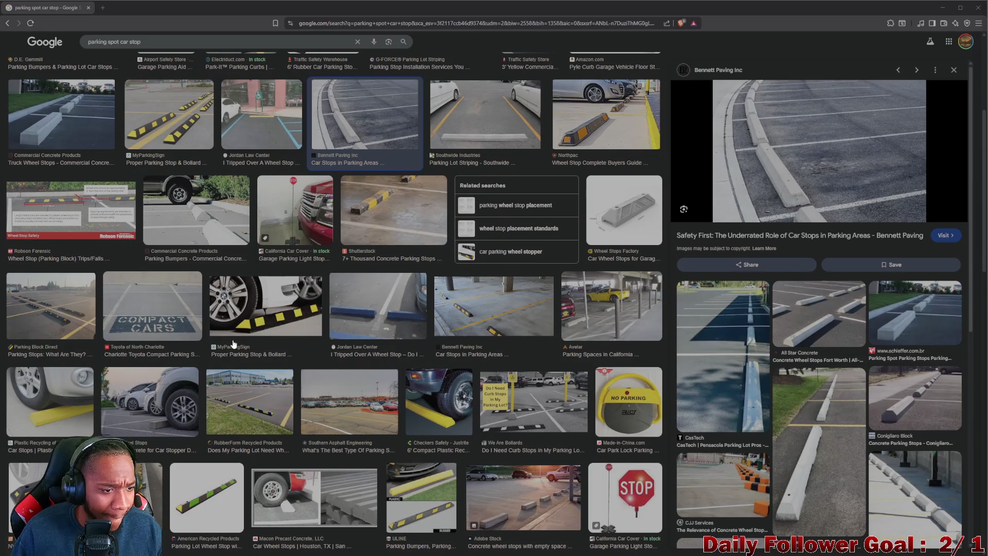
pyautogui.scroll(-1, 303, 410)
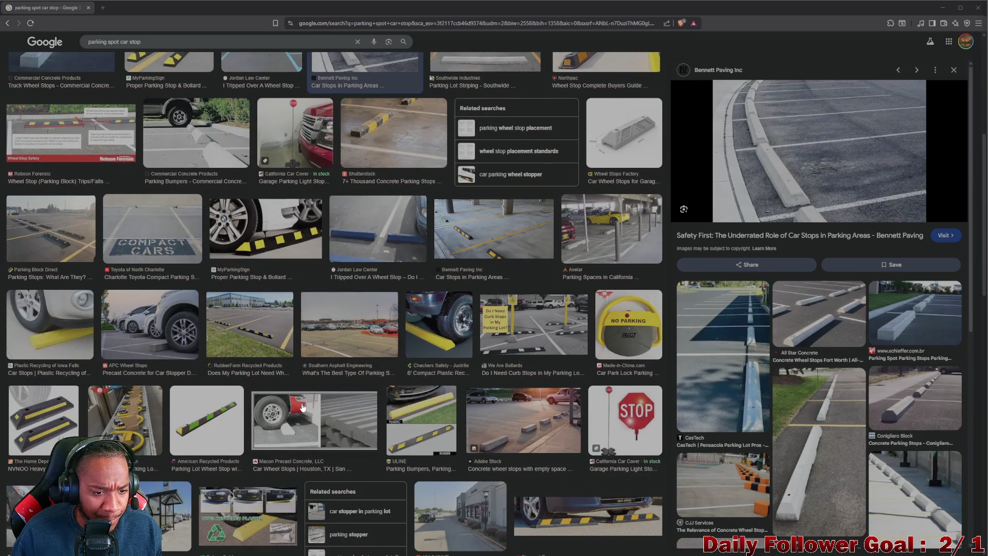
pyautogui.scroll(-1, 302, 410)
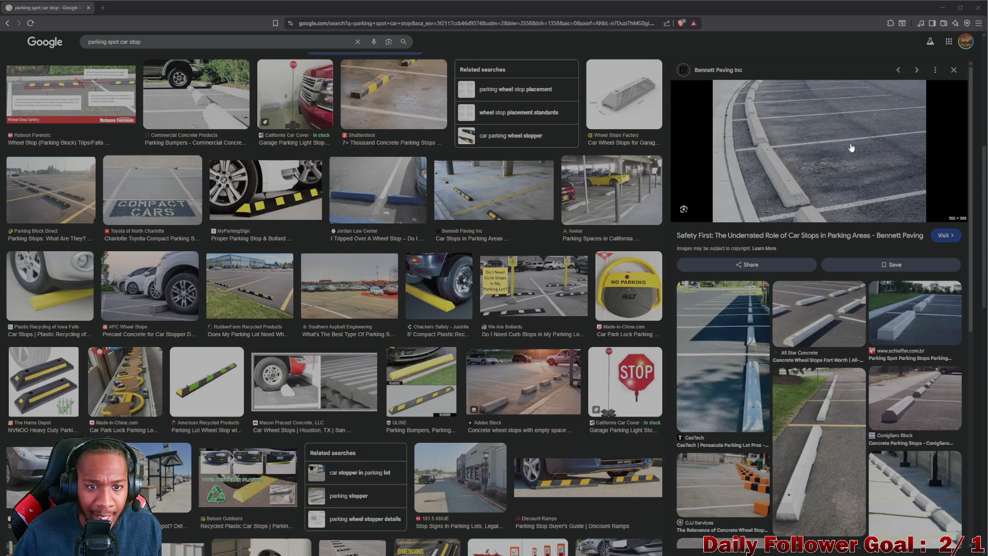
# Minimize the browser to return to the InstaMAT floor texture.
pyautogui.click(959, 7)
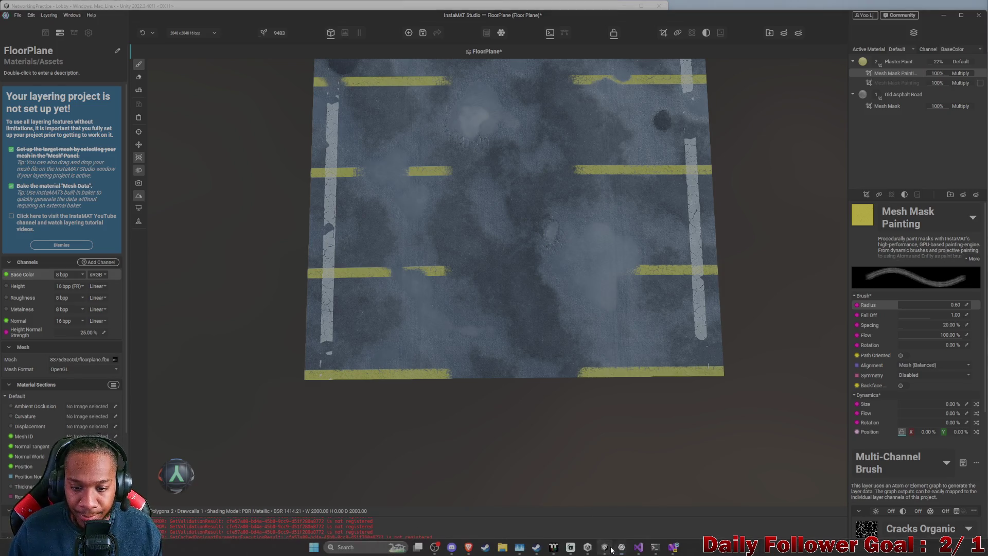
# Bring Unity forward, maximize its window and orbit the Scene view.
pyautogui.click(467, 546)
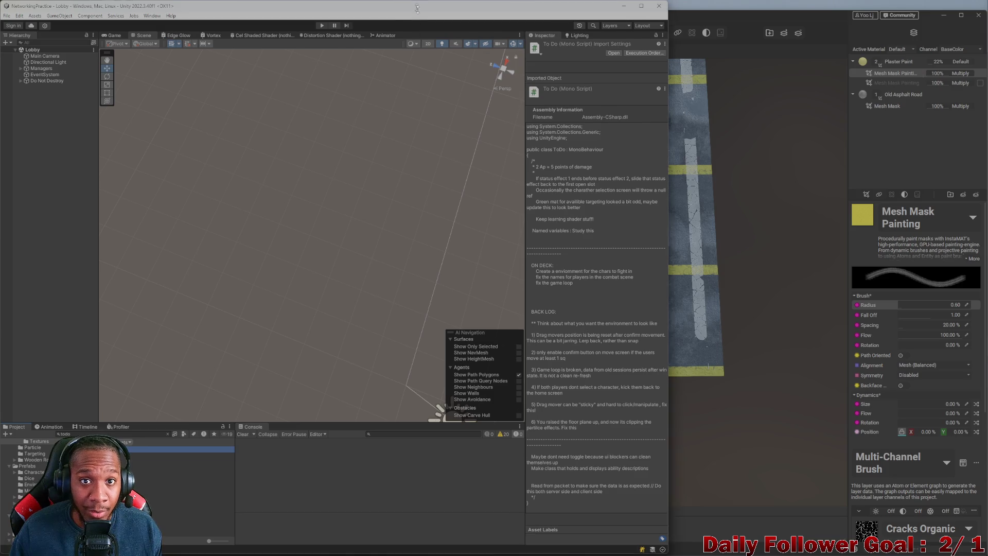
pyautogui.moveTo(416, 13)
pyautogui.mouseDown()
pyautogui.moveTo(631, 26)
pyautogui.moveTo(630, 2)
pyautogui.mouseUp()
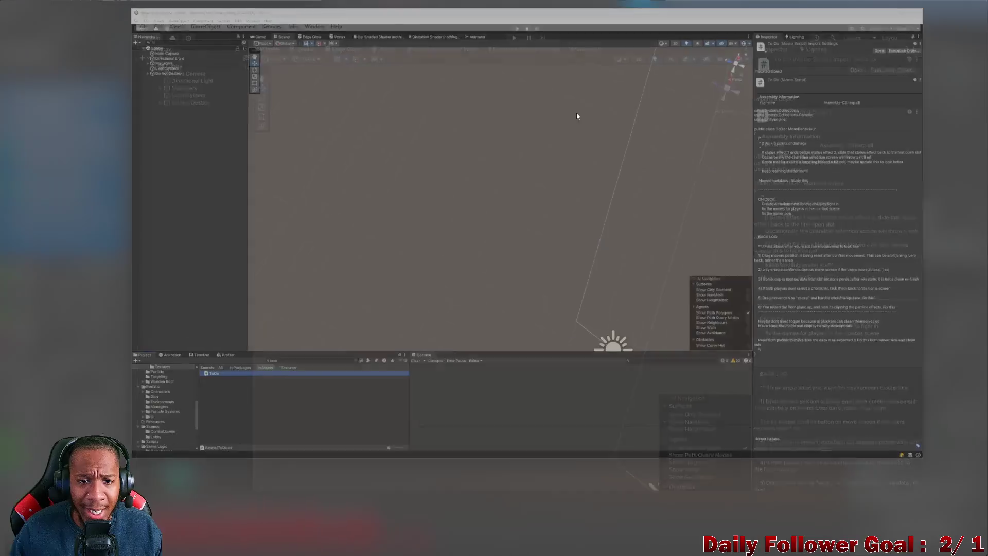
pyautogui.moveTo(435, 244); pyautogui.dragTo(317, 35)
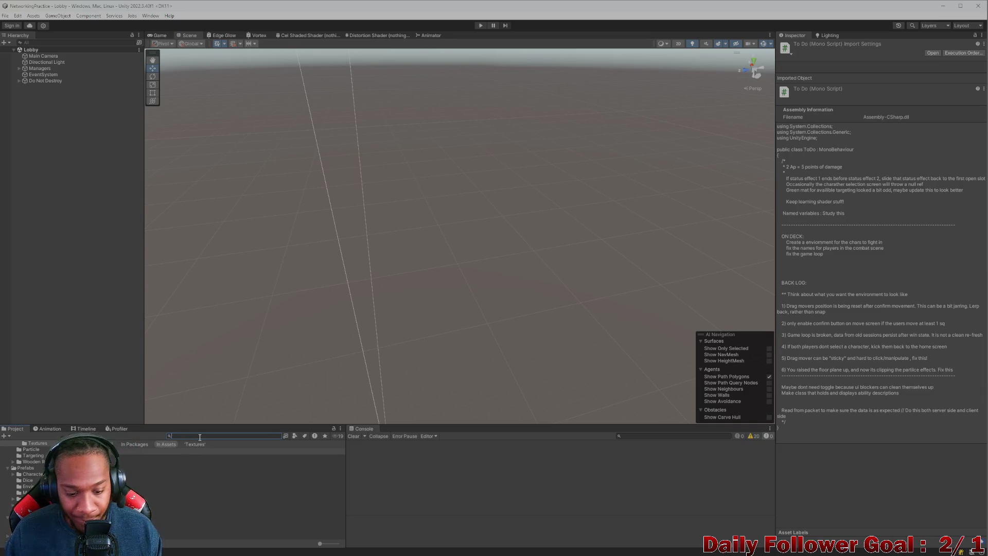
pyautogui.write('comba')
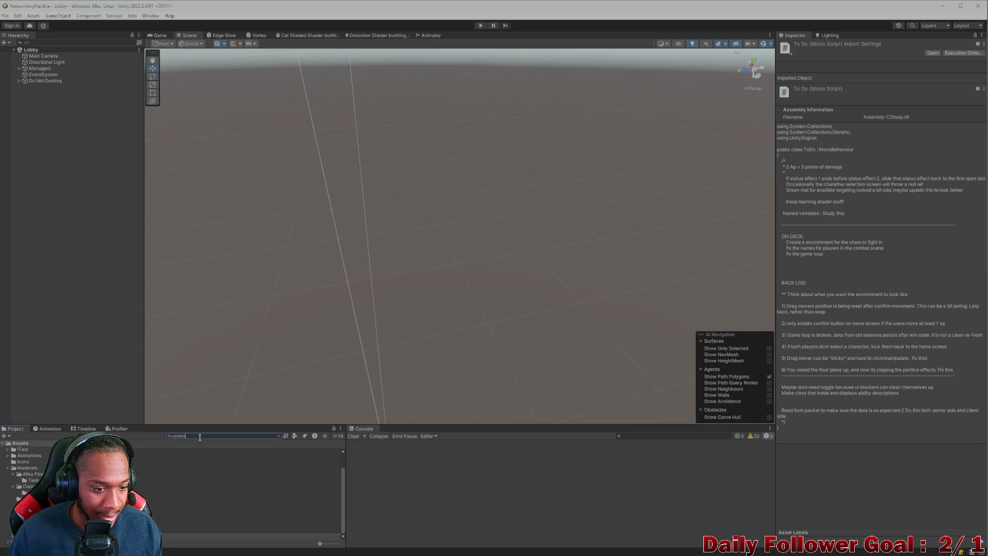
# Open CombatScene, find the Spots object via Hierarchy search and select it, then clear the search.
pyautogui.doubleClick(155, 457)
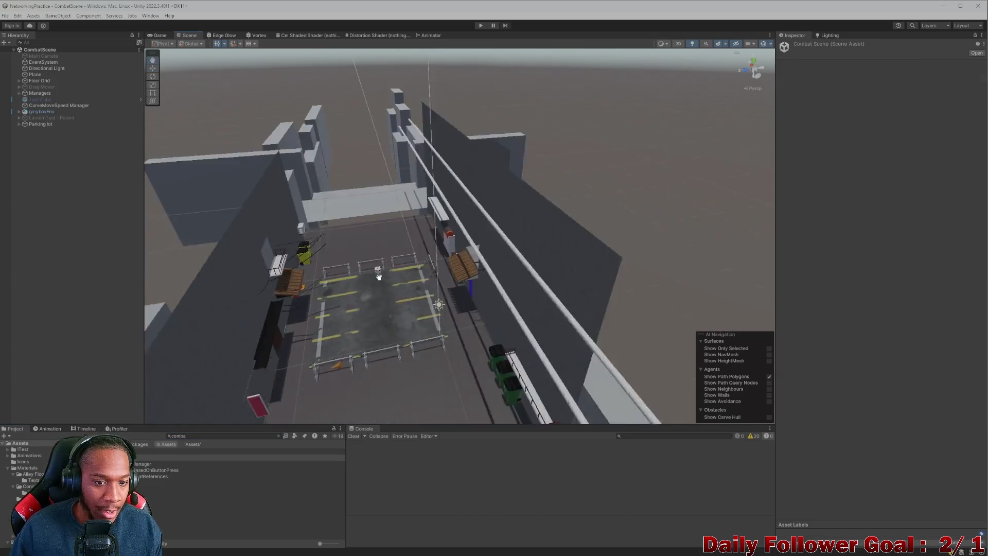
pyautogui.moveTo(379, 276)
pyautogui.mouseDown()
pyautogui.moveTo(613, 288)
pyautogui.moveTo(475, 251)
pyautogui.moveTo(549, 272)
pyautogui.mouseUp()
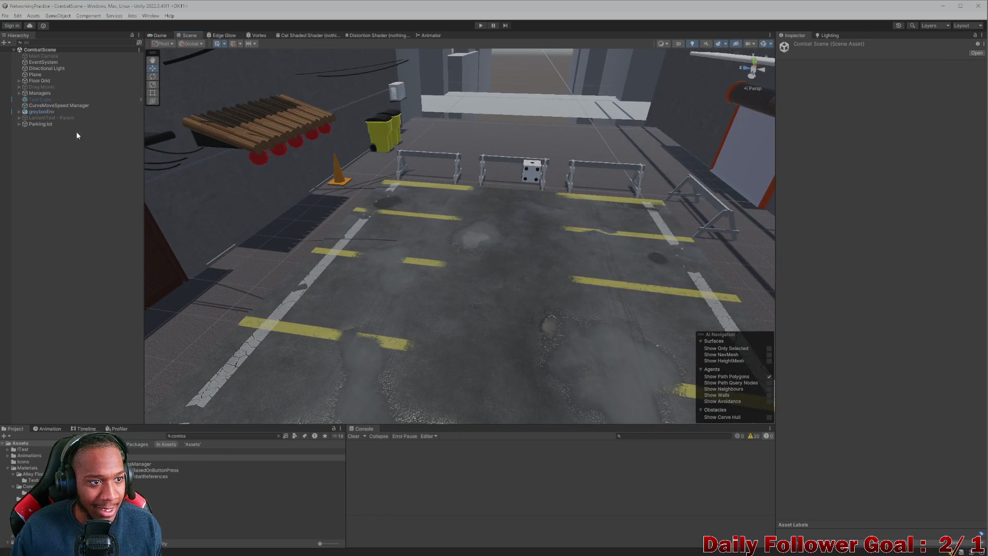
pyautogui.click(63, 42)
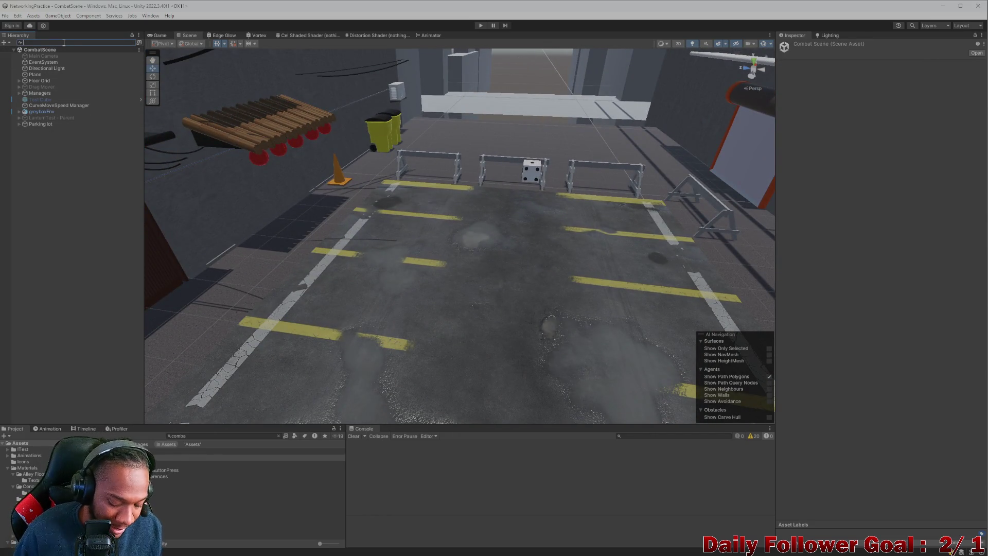
pyautogui.write('spawn')
pyautogui.click(39, 56)
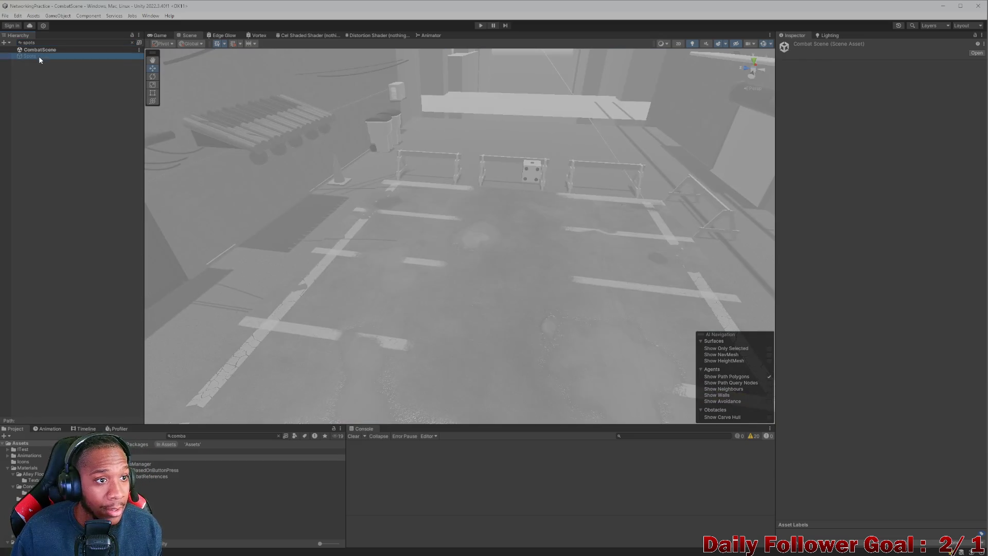
pyautogui.click(132, 42)
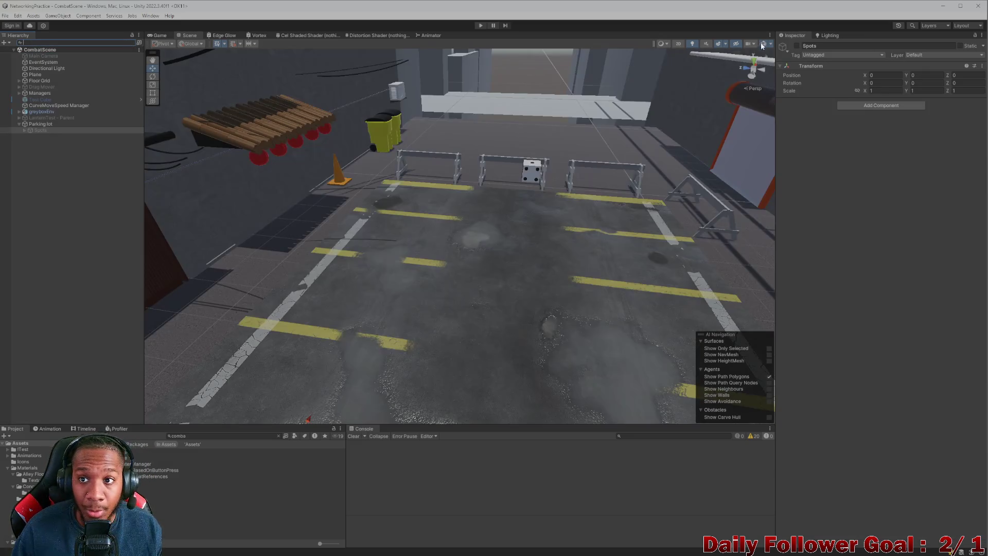
# Enable the Spots parking lines and rotate them -90 on Y to run lengthwise across the lot.
pyautogui.click(795, 46)
pyautogui.scroll(-5, 449, 223)
pyautogui.scroll(2, 463, 228)
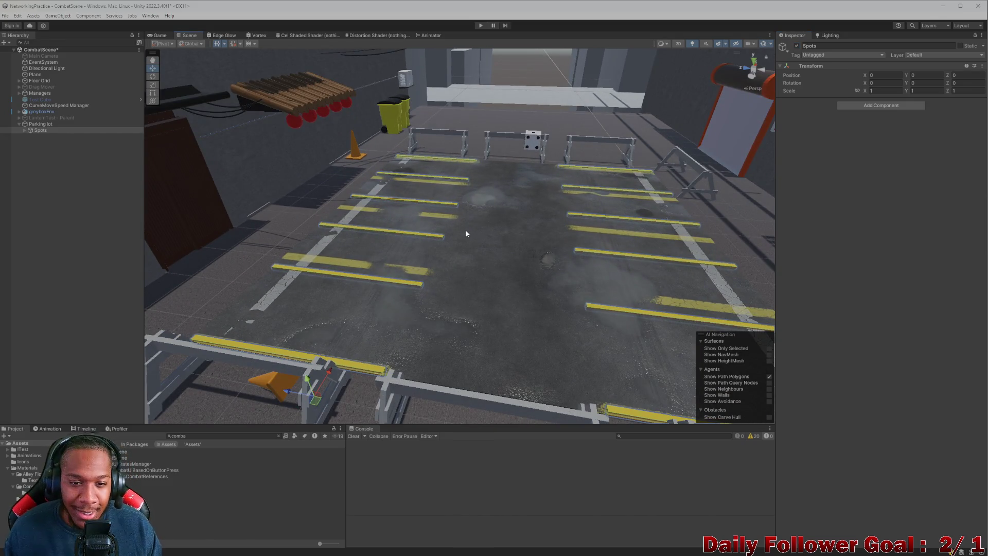
pyautogui.scroll(-2, 466, 230)
pyautogui.scroll(-2, 456, 270)
pyautogui.moveTo(456, 273); pyautogui.dragTo(410, 234)
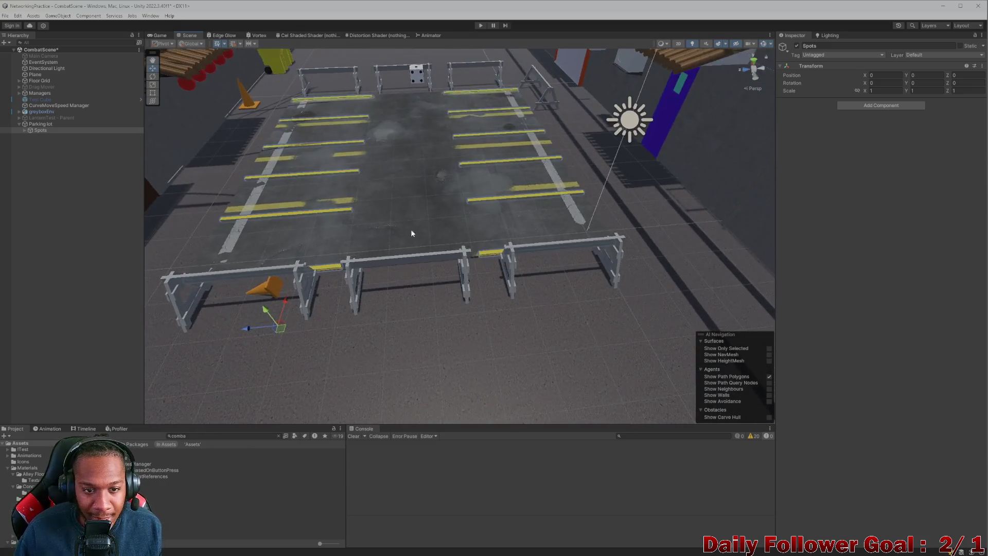
pyautogui.scroll(3, 410, 234)
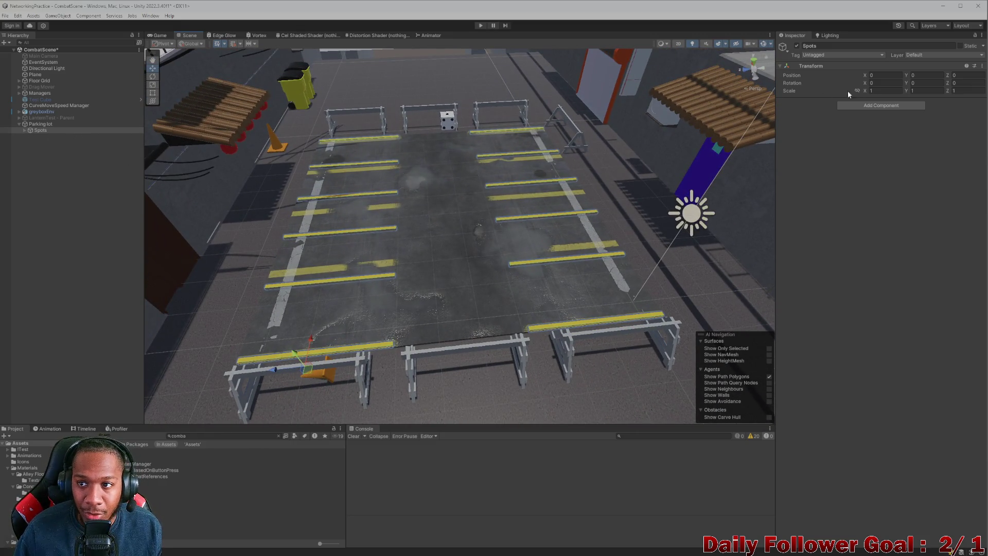
pyautogui.moveTo(867, 85)
pyautogui.mouseDown()
pyautogui.moveTo(840, 83)
pyautogui.moveTo(869, 85)
pyautogui.moveTo(857, 86)
pyautogui.mouseUp()
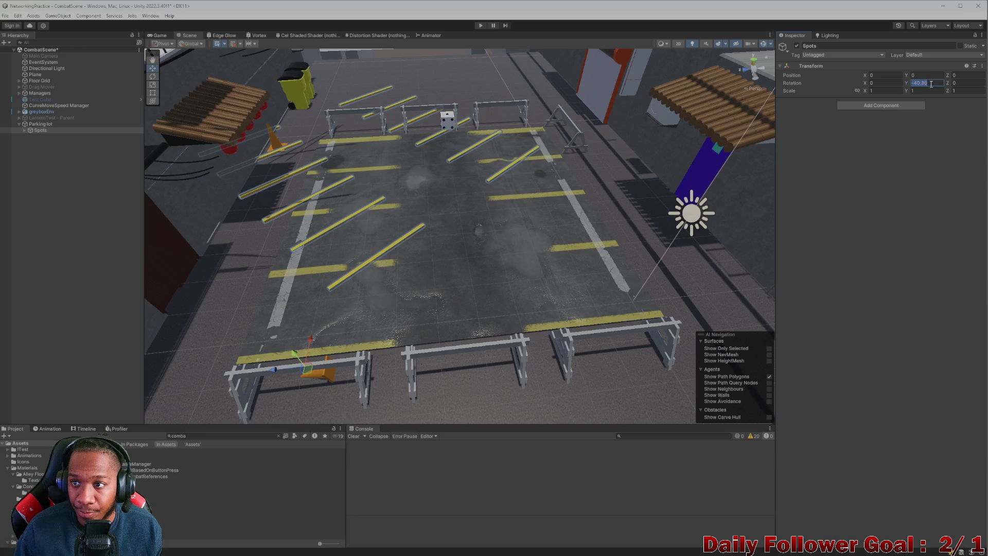
pyautogui.write('-90')
pyautogui.press('Return')
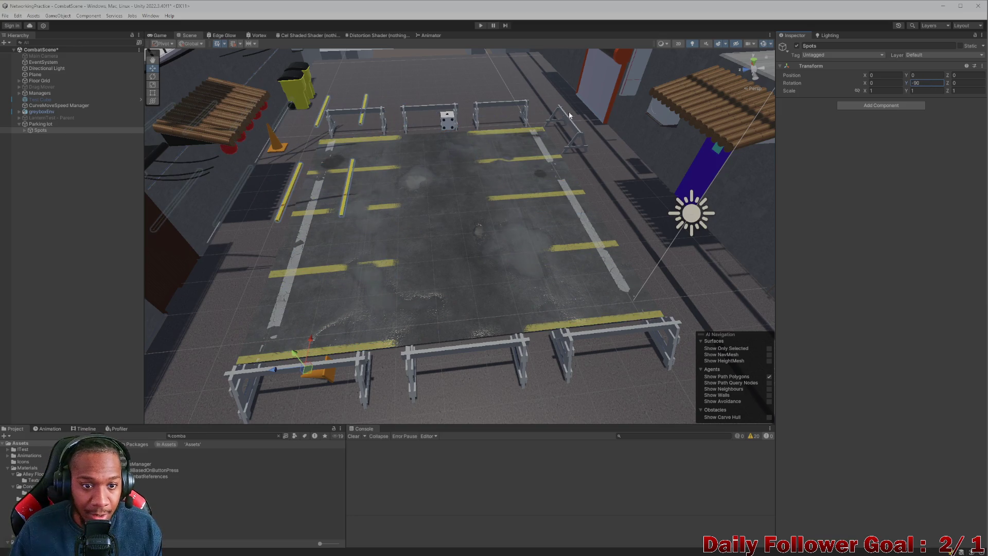
pyautogui.scroll(-3, 258, 161)
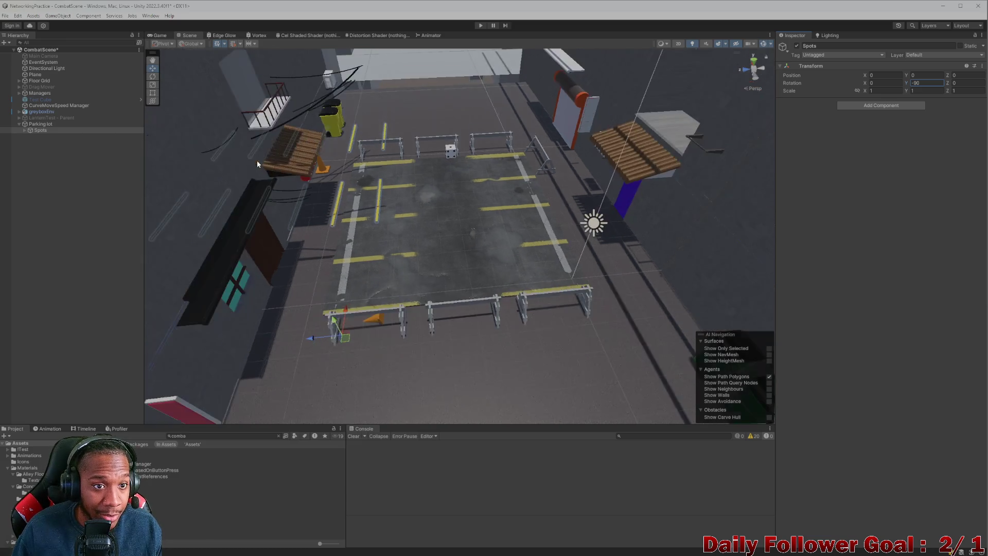
pyautogui.scroll(-2, 257, 160)
# Move the Spots lines over the lot and shorten their Z scale to about 0.56.
pyautogui.moveTo(257, 160); pyautogui.dragTo(390, 307)
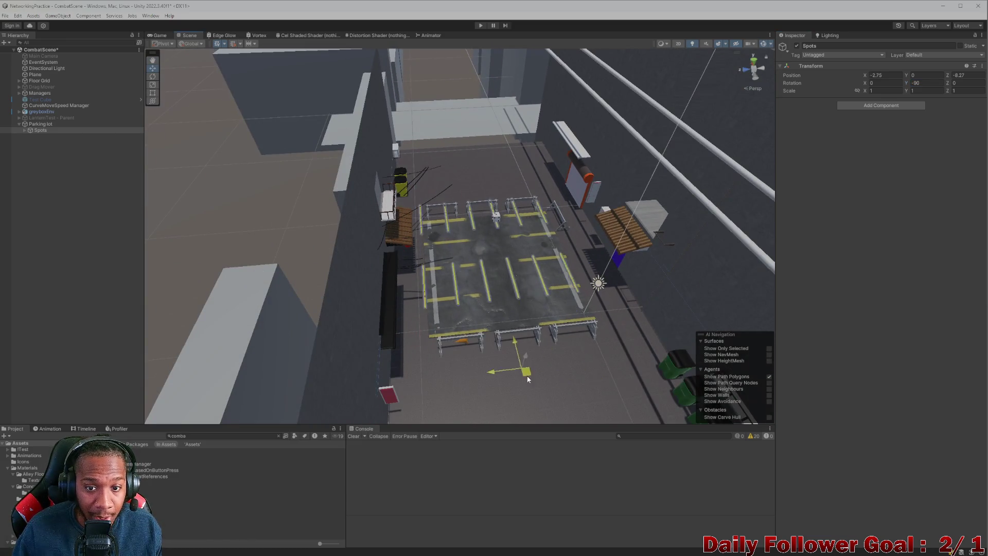
pyautogui.moveTo(419, 355)
pyautogui.mouseDown()
pyautogui.moveTo(537, 398)
pyautogui.moveTo(500, 306)
pyautogui.mouseUp()
pyautogui.scroll(5, 538, 399)
pyautogui.scroll(-2, 500, 306)
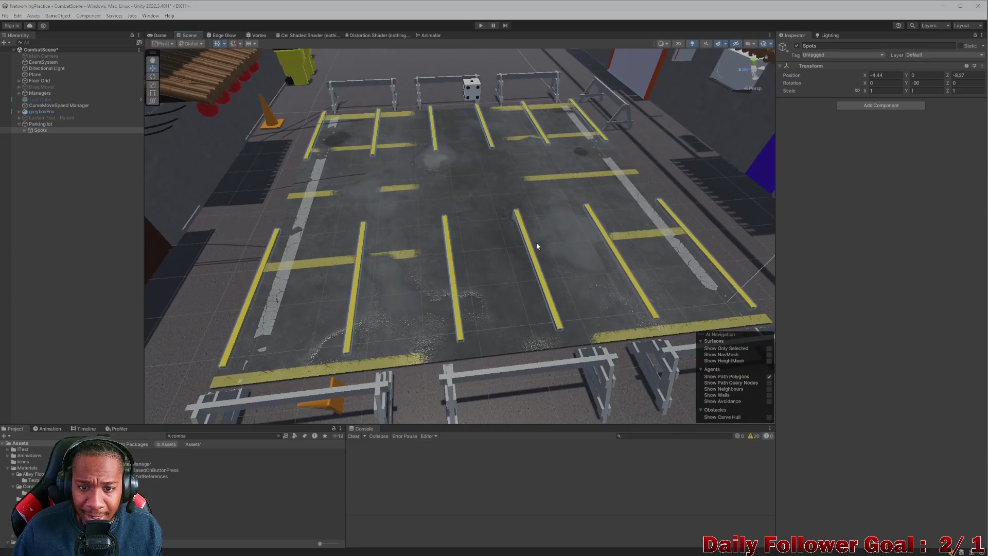
pyautogui.scroll(-2, 500, 276)
pyautogui.scroll(-3, 499, 275)
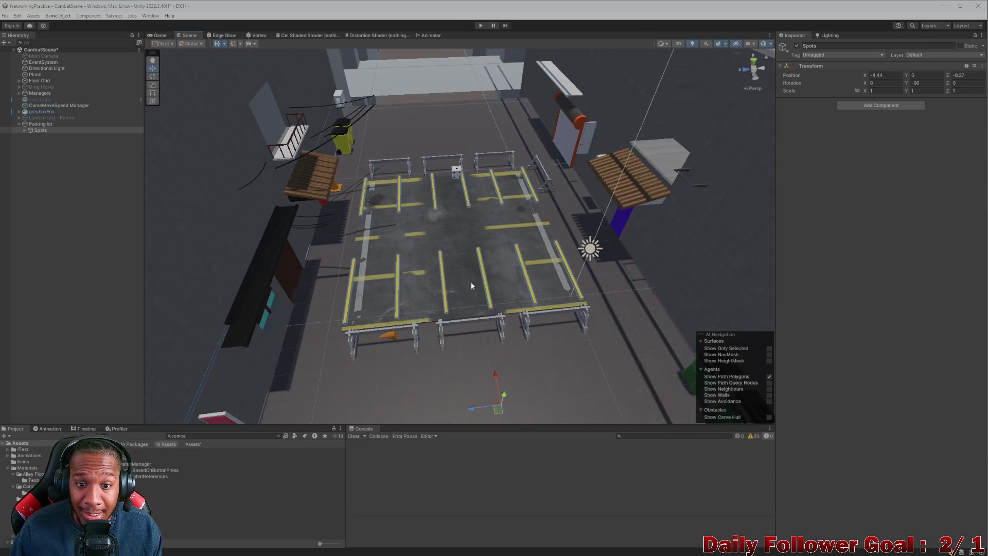
pyautogui.scroll(-2, 509, 424)
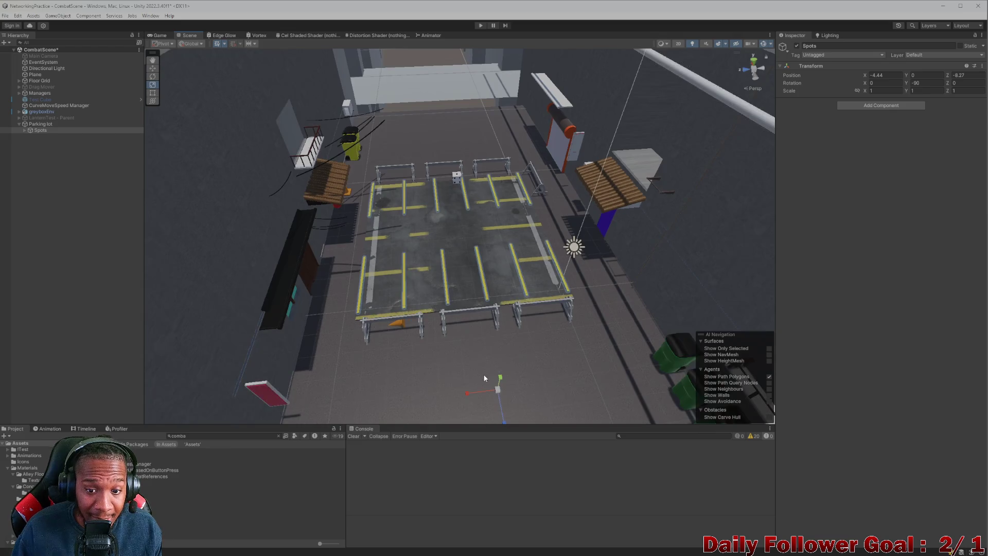
pyautogui.press('r')
pyautogui.moveTo(486, 379); pyautogui.dragTo(485, 378)
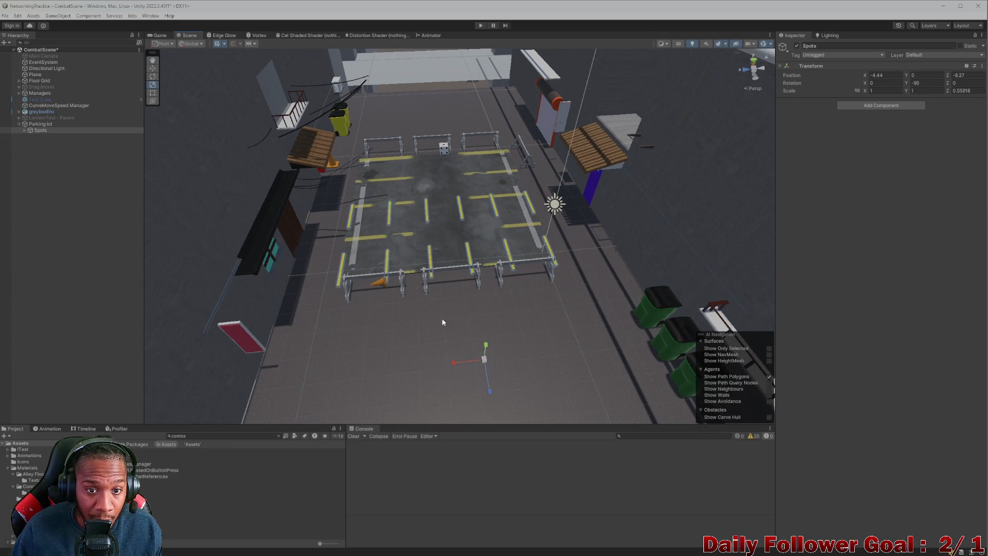
pyautogui.keyDown('alt'); pyautogui.moveTo(442, 322); pyautogui.dragTo(448, 344); pyautogui.keyUp('alt')
pyautogui.press('w')
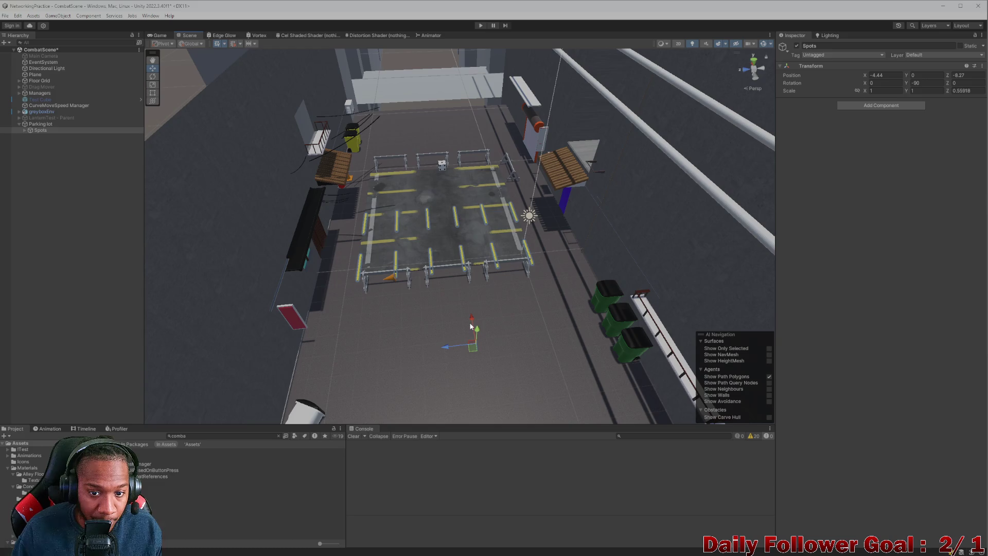
# Reselect Spots and nudge the parking lines sideways into place on the lot surface.
pyautogui.click(470, 325)
pyautogui.click(469, 341)
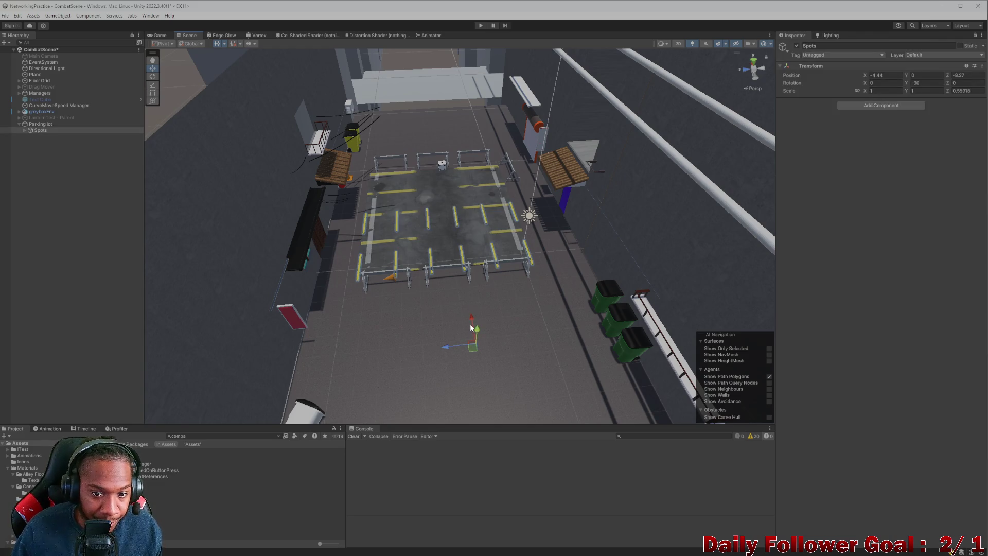
pyautogui.moveTo(470, 328); pyautogui.dragTo(449, 335)
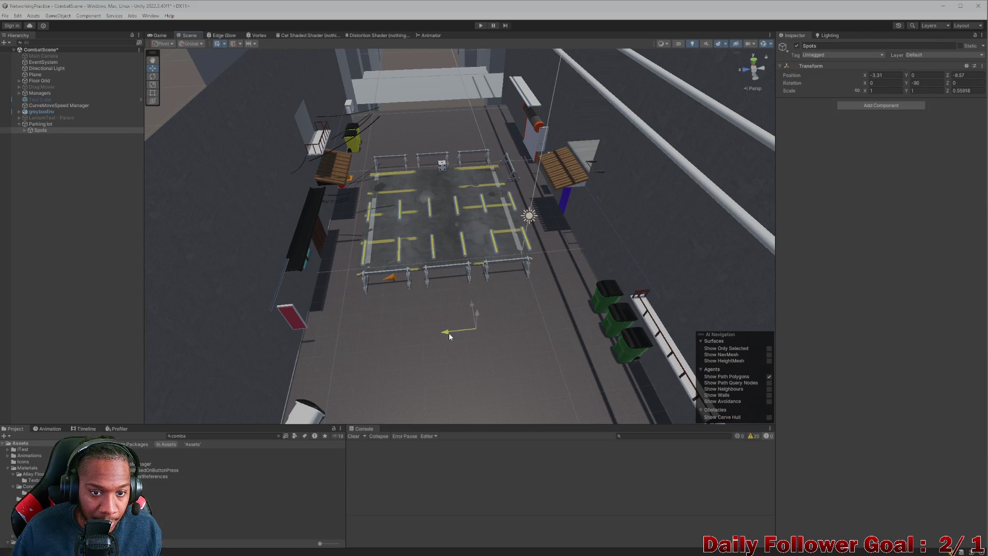
pyautogui.moveTo(449, 333)
pyautogui.mouseDown()
pyautogui.moveTo(473, 311)
pyautogui.moveTo(150, 280)
pyautogui.moveTo(359, 278)
pyautogui.moveTo(323, 316)
pyautogui.moveTo(341, 311)
pyautogui.moveTo(364, 335)
pyautogui.moveTo(379, 314)
pyautogui.moveTo(464, 314)
pyautogui.moveTo(452, 303)
pyautogui.moveTo(558, 350)
pyautogui.moveTo(521, 353)
pyautogui.moveTo(442, 258)
pyautogui.moveTo(367, 272)
pyautogui.mouseUp()
pyautogui.scroll(5, 472, 312)
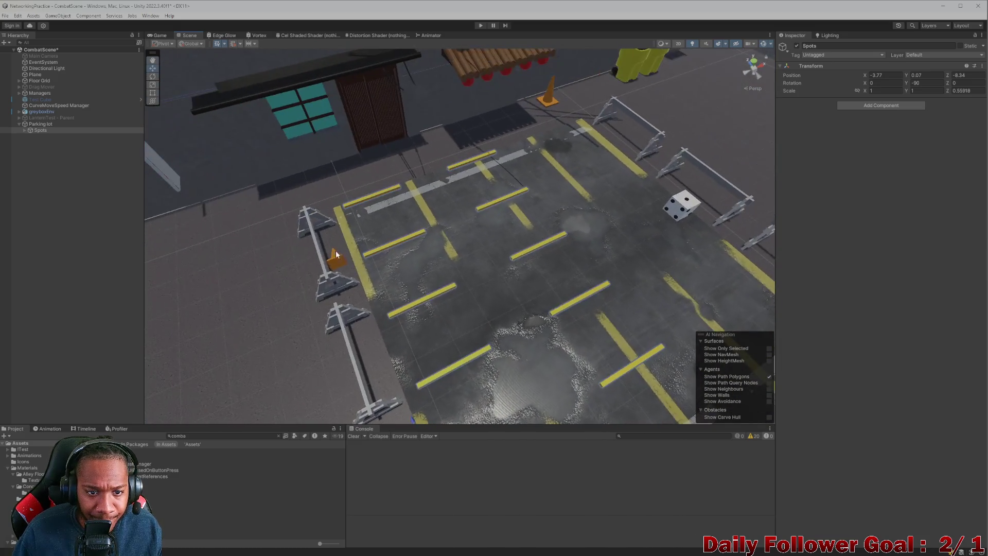
pyautogui.scroll(-3, 367, 272)
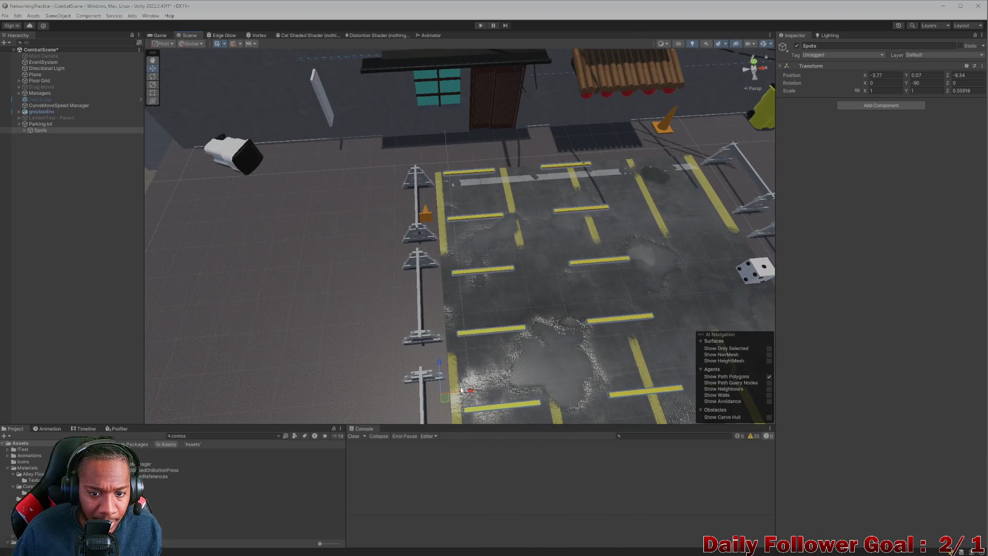
pyautogui.moveTo(462, 391); pyautogui.dragTo(468, 391)
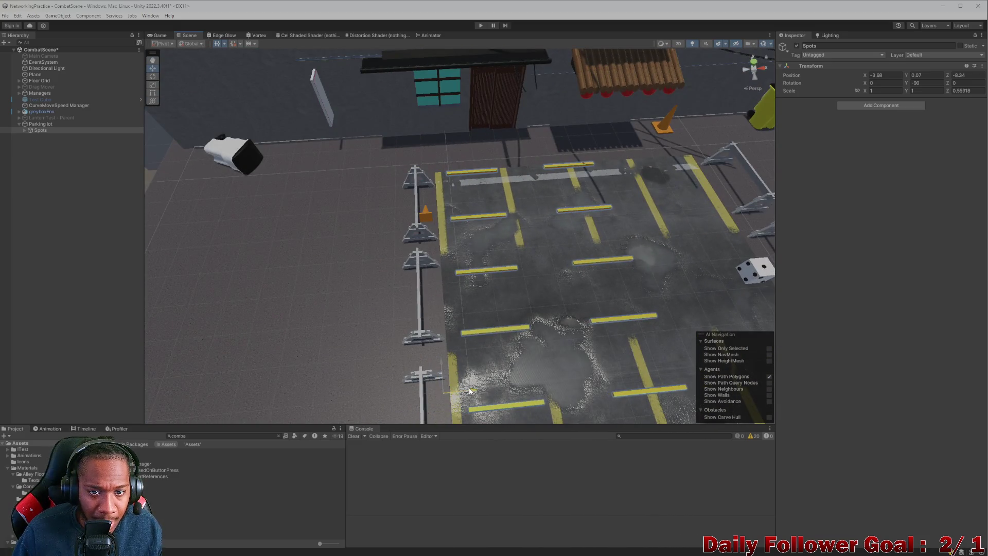
pyautogui.moveTo(490, 271)
pyautogui.mouseDown()
pyautogui.moveTo(340, 203)
pyautogui.moveTo(471, 184)
pyautogui.mouseUp()
pyautogui.scroll(3, 340, 203)
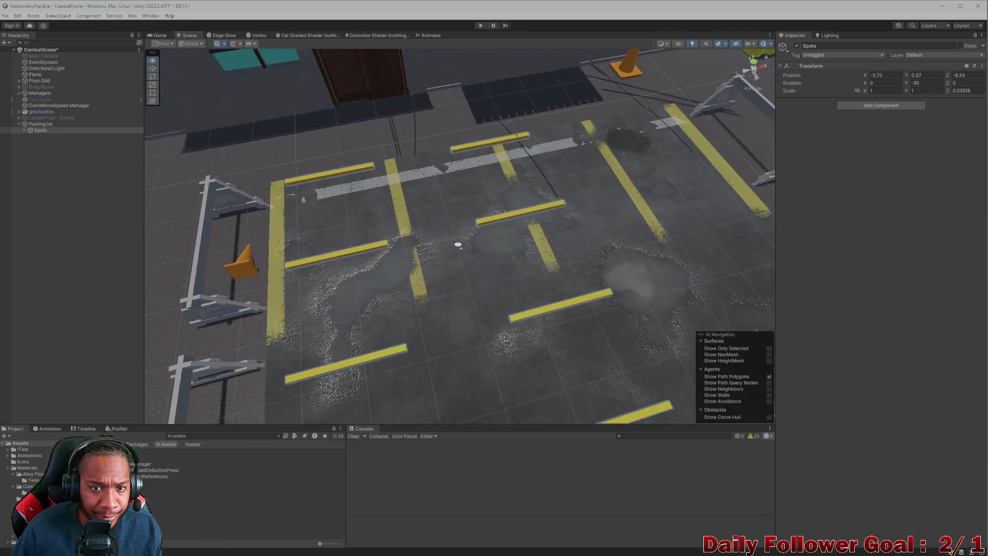
pyautogui.scroll(3, 471, 184)
pyautogui.click(483, 129)
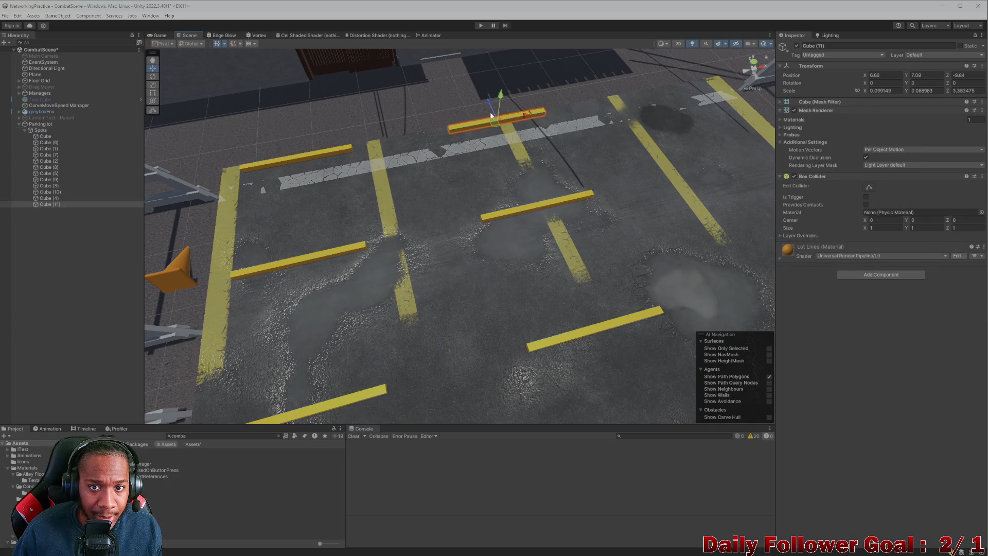
# Move the Cube (11), Cube (10) and Cube (3) parking bars into position along the lot.
pyautogui.moveTo(523, 119); pyautogui.dragTo(472, 128)
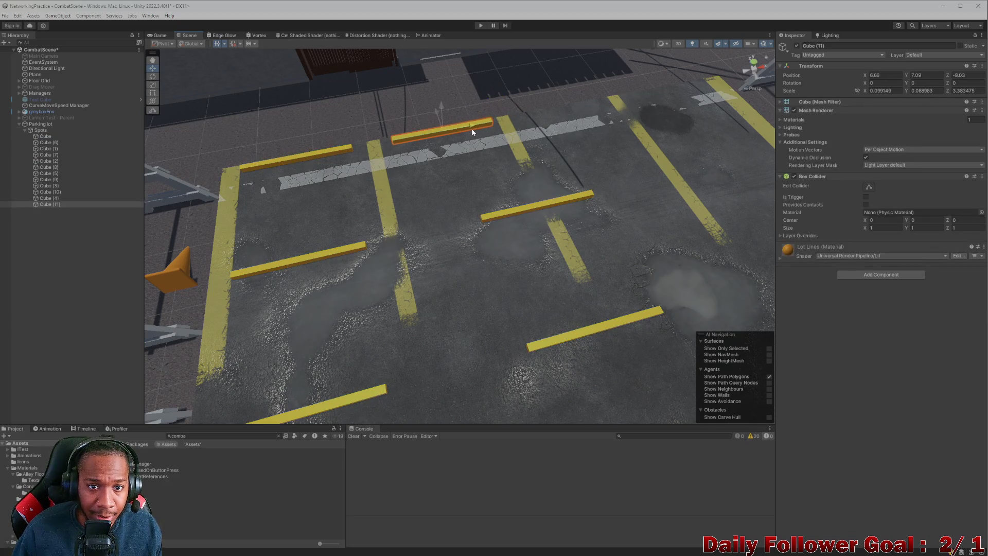
pyautogui.click(543, 207)
pyautogui.moveTo(550, 204)
pyautogui.mouseDown()
pyautogui.moveTo(384, 269)
pyautogui.moveTo(442, 263)
pyautogui.mouseUp()
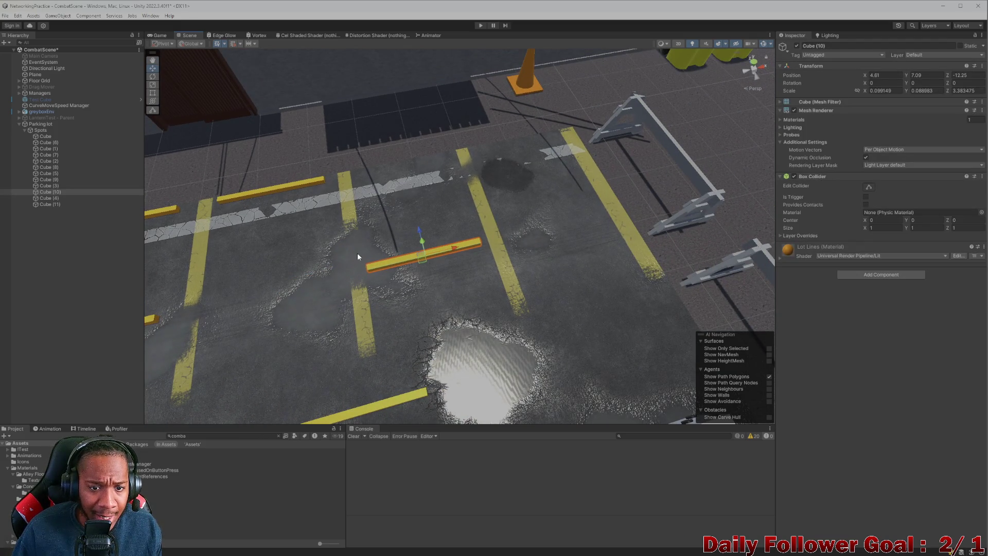
pyautogui.moveTo(417, 228)
pyautogui.mouseDown()
pyautogui.moveTo(404, 149)
pyautogui.moveTo(328, 292)
pyautogui.moveTo(452, 281)
pyautogui.moveTo(318, 296)
pyautogui.moveTo(684, 247)
pyautogui.mouseUp()
pyautogui.click(329, 292)
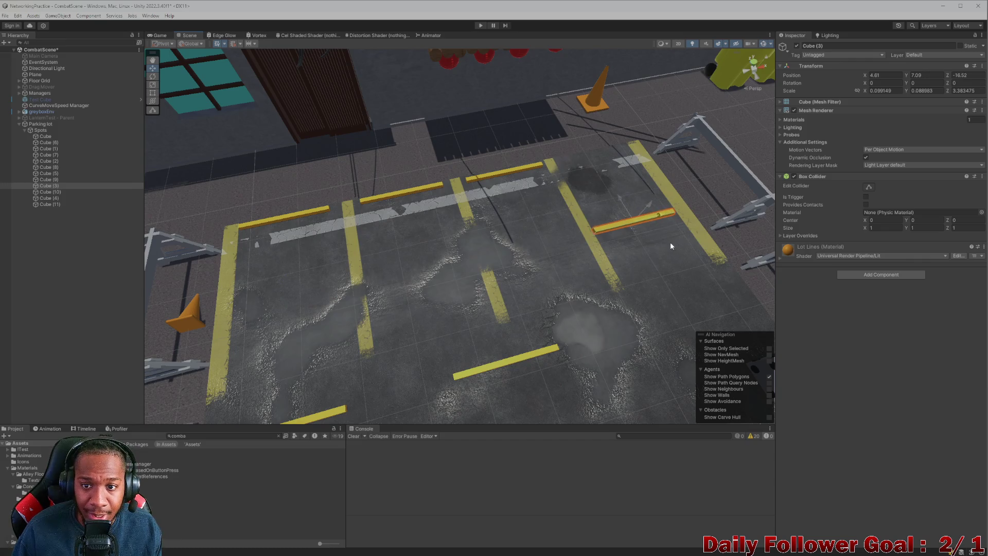
pyautogui.moveTo(628, 202)
pyautogui.mouseDown()
pyautogui.moveTo(583, 141)
pyautogui.moveTo(585, 178)
pyautogui.mouseUp()
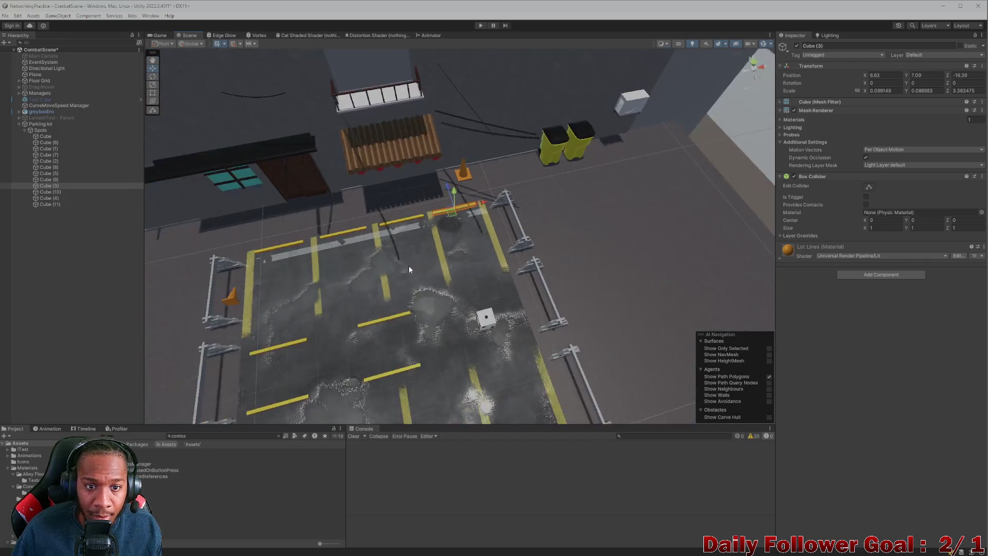
pyautogui.moveTo(409, 266); pyautogui.dragTo(442, 261)
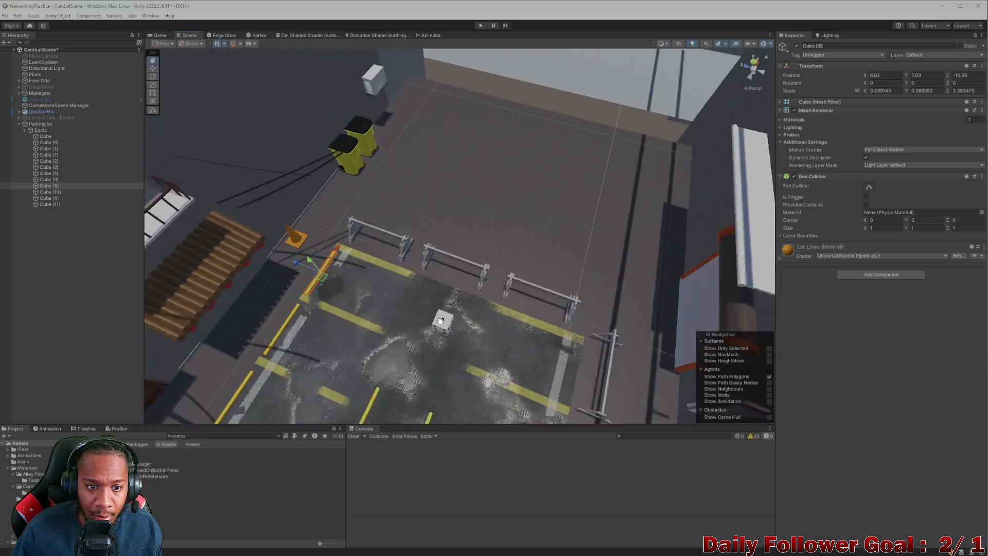
pyautogui.scroll(-3, 443, 262)
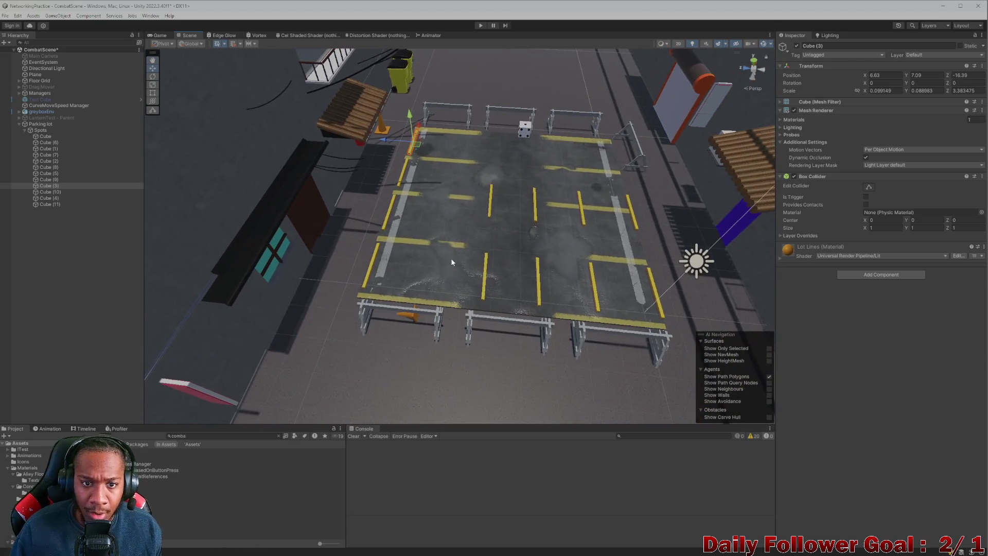
# Select the four left-edge curb posts Cube (11), Cube (4), Cube (10) and Cube (3) together.
pyautogui.click(51, 144)
pyautogui.click(55, 151)
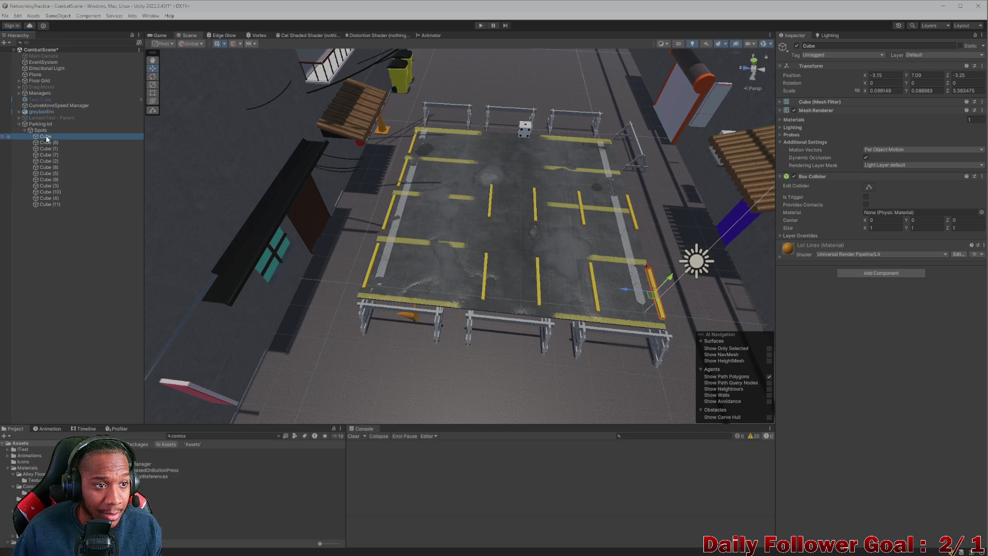
pyautogui.click(372, 265)
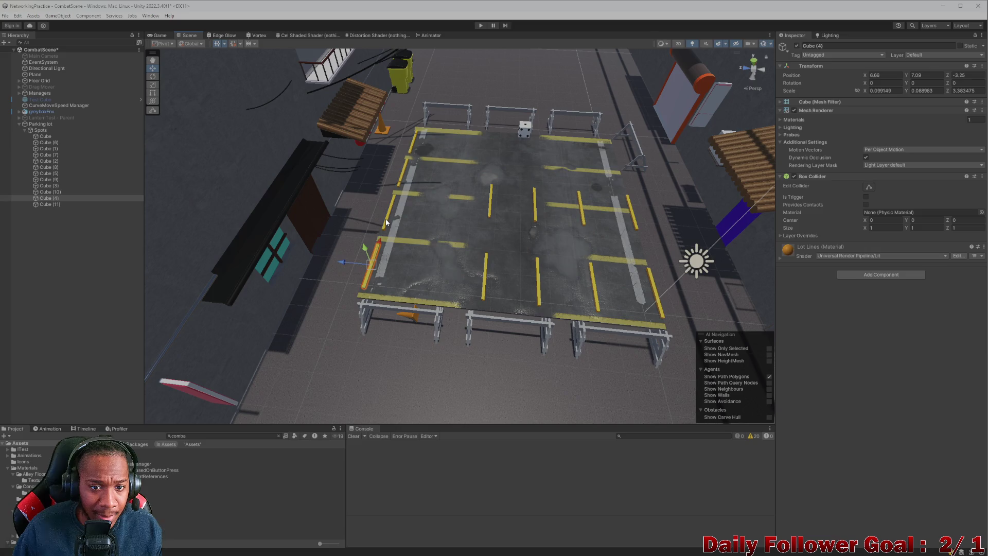
pyautogui.click(395, 182)
pyautogui.keyDown('shift'); pyautogui.click(402, 176); pyautogui.keyUp('shift')
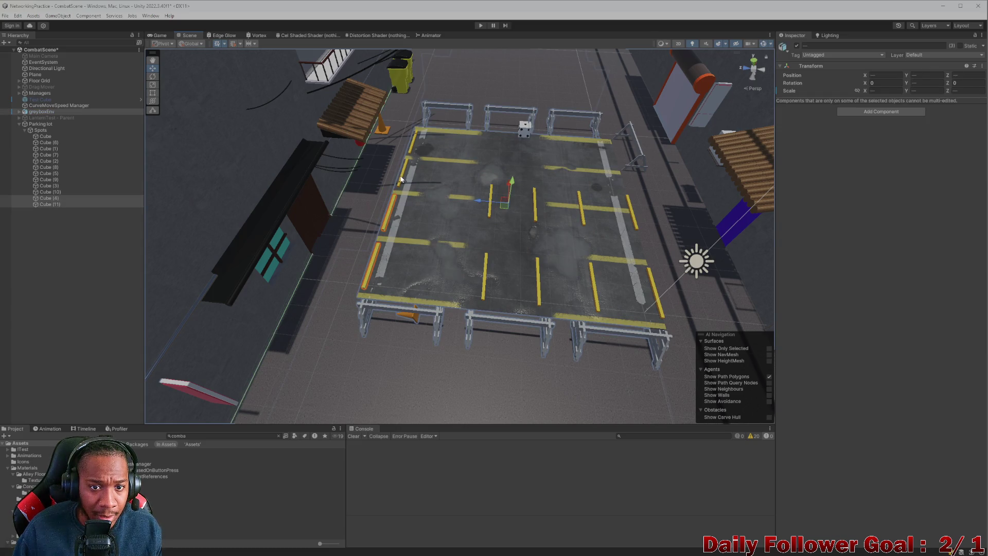
pyautogui.click(389, 210)
pyautogui.keyDown('shift'); pyautogui.click(374, 263); pyautogui.keyUp('shift')
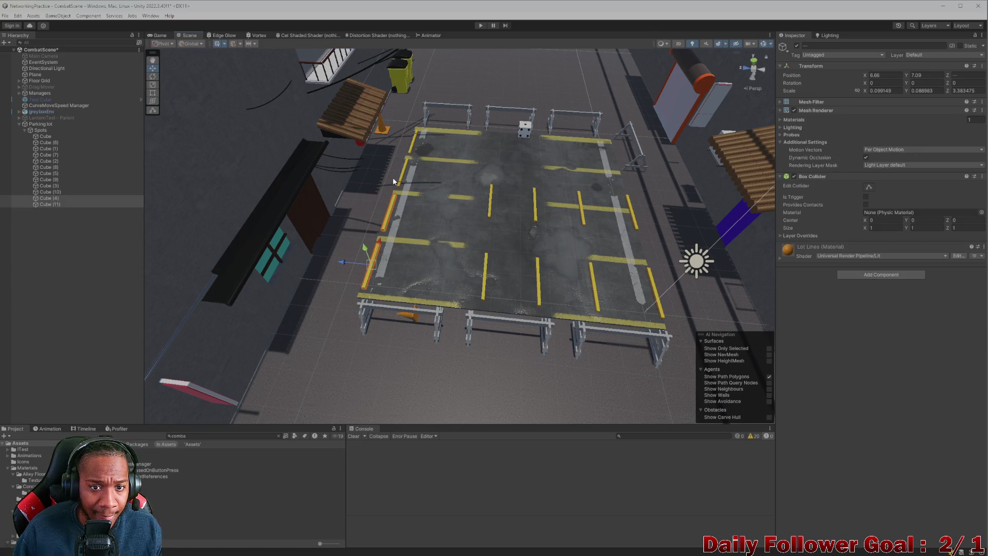
pyautogui.keyDown('shift'); pyautogui.click(402, 160); pyautogui.keyUp('shift')
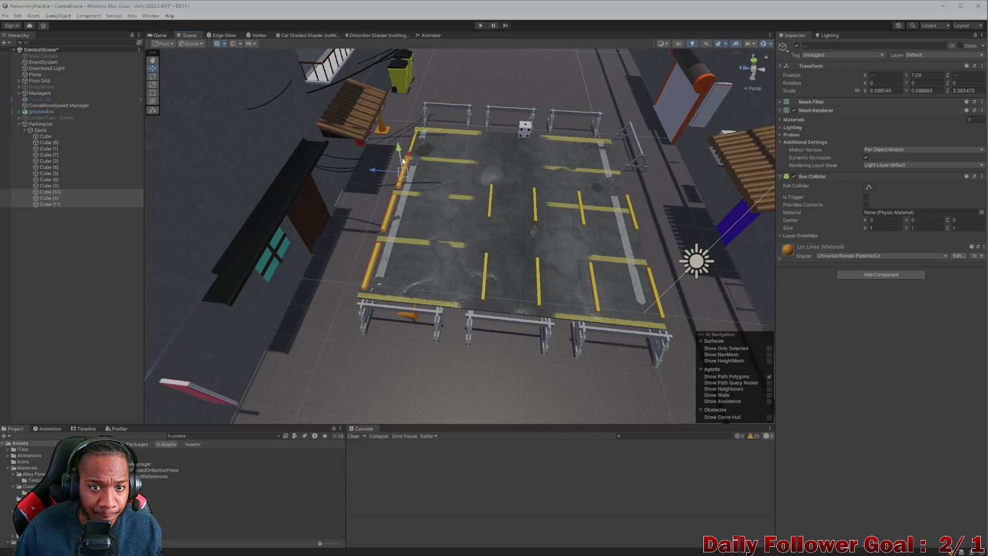
pyautogui.keyDown('shift'); pyautogui.click(413, 146); pyautogui.keyUp('shift')
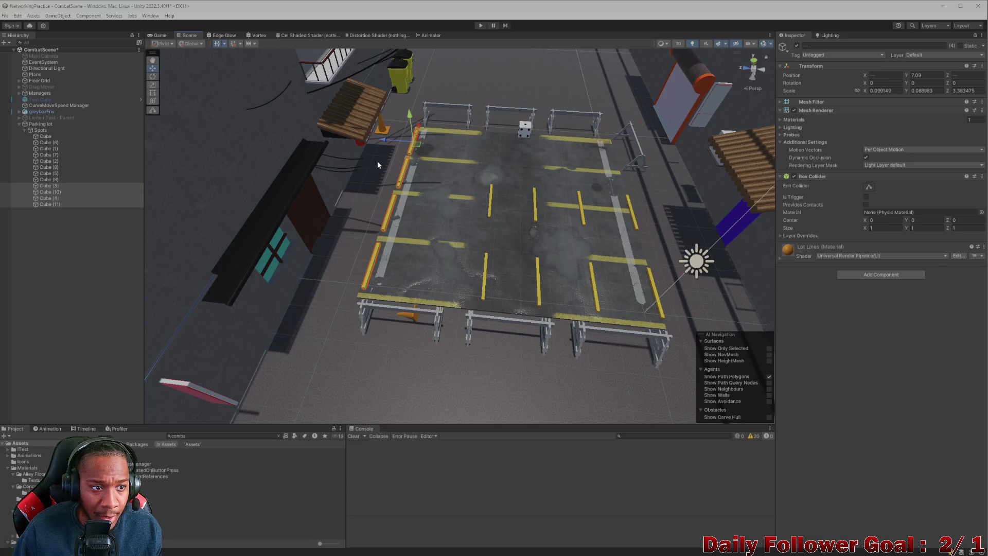
# Delete the inner yellow posts Cube and Cube (6)–(9) from the parking lot.
pyautogui.click(64, 179)
pyautogui.keyDown('shift'); pyautogui.click(63, 142); pyautogui.keyUp('shift')
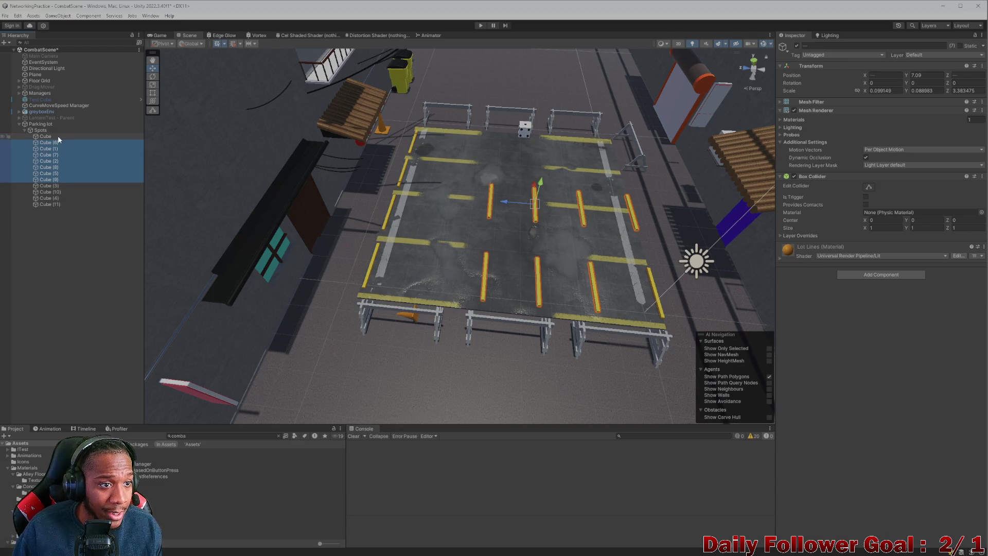
pyautogui.keyDown('shift'); pyautogui.click(57, 137); pyautogui.keyUp('shift')
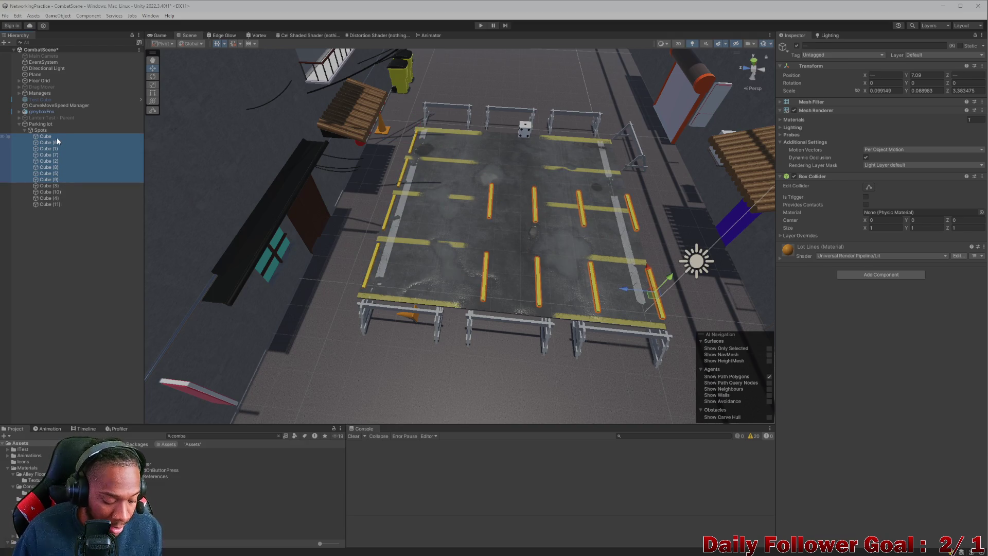
pyautogui.press('Delete')
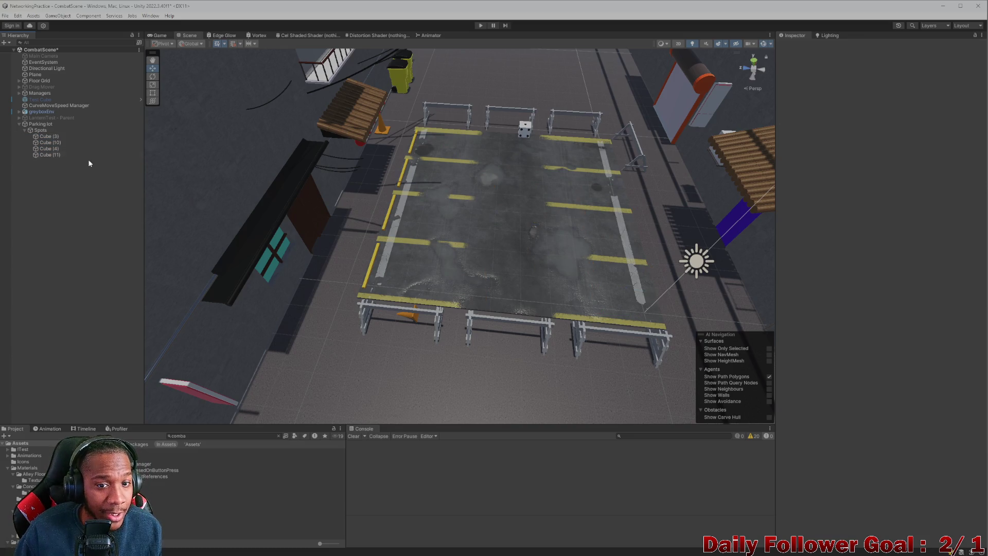
pyautogui.moveTo(373, 272)
pyautogui.mouseDown()
pyautogui.moveTo(332, 257)
pyautogui.moveTo(437, 341)
pyautogui.moveTo(316, 323)
pyautogui.mouseUp()
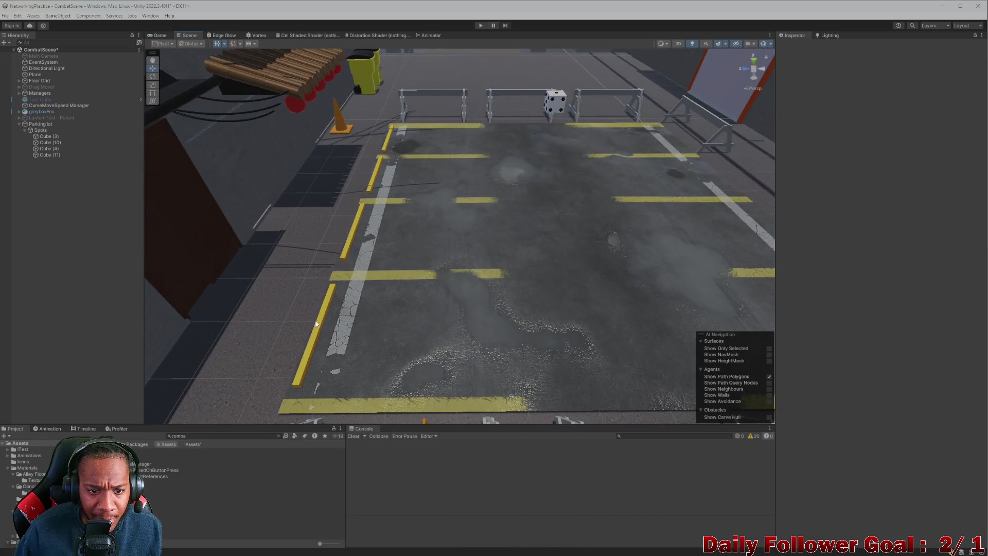
# Select the four left-edge curb posts and lengthen them along X, raising them slightly.
pyautogui.click(320, 330)
pyautogui.click(362, 213)
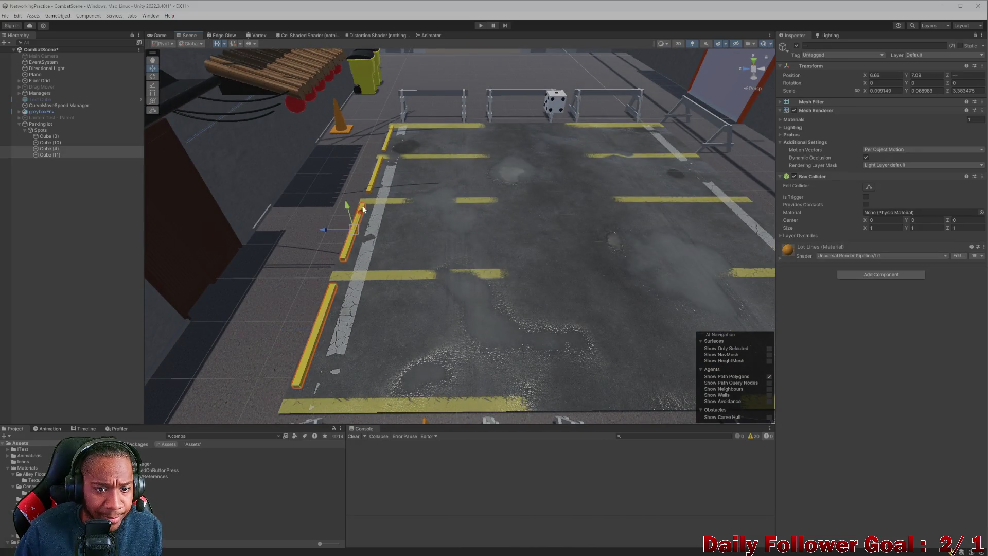
pyautogui.keyDown('shift'); pyautogui.click(378, 172); pyautogui.keyUp('shift')
pyautogui.keyDown('shift'); pyautogui.click(384, 145); pyautogui.keyUp('shift')
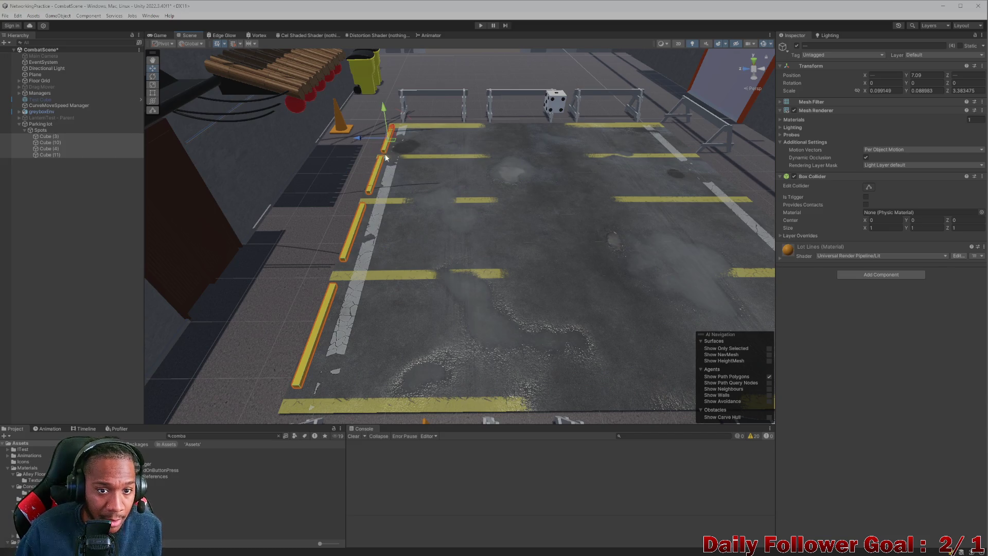
pyautogui.moveTo(360, 136); pyautogui.dragTo(348, 136)
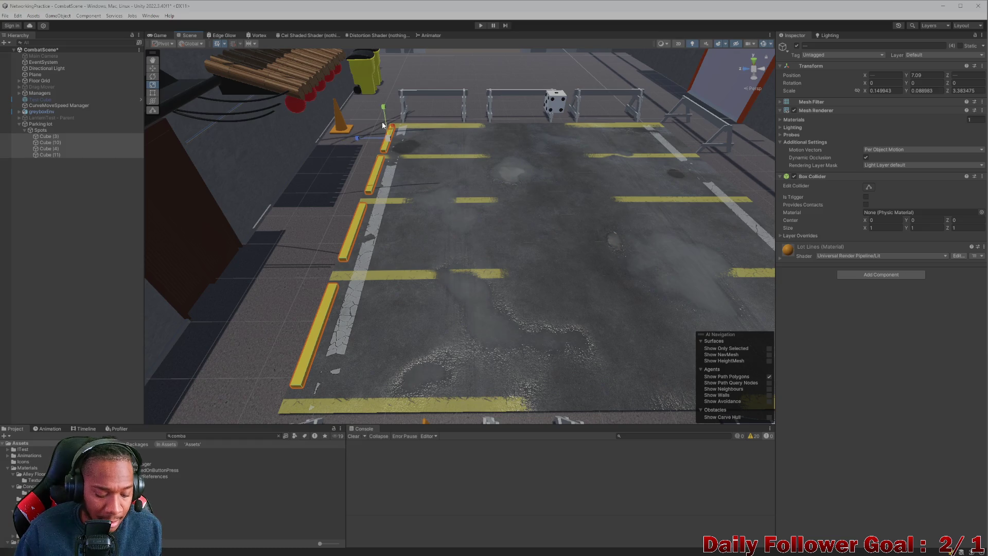
pyautogui.moveTo(383, 118); pyautogui.dragTo(383, 117)
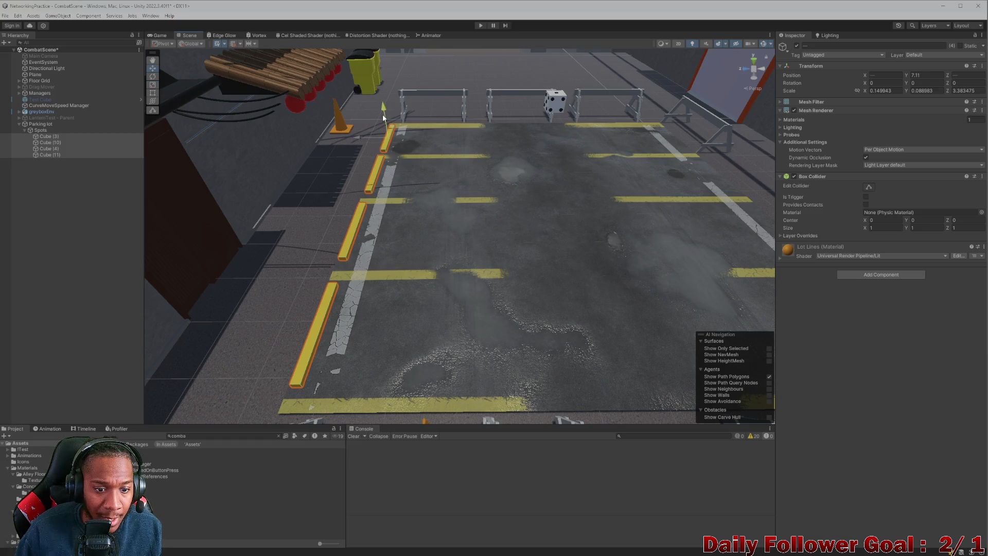
# Slide the four curb posts toward the lot's left edge and nudge them into place.
pyautogui.click(366, 136)
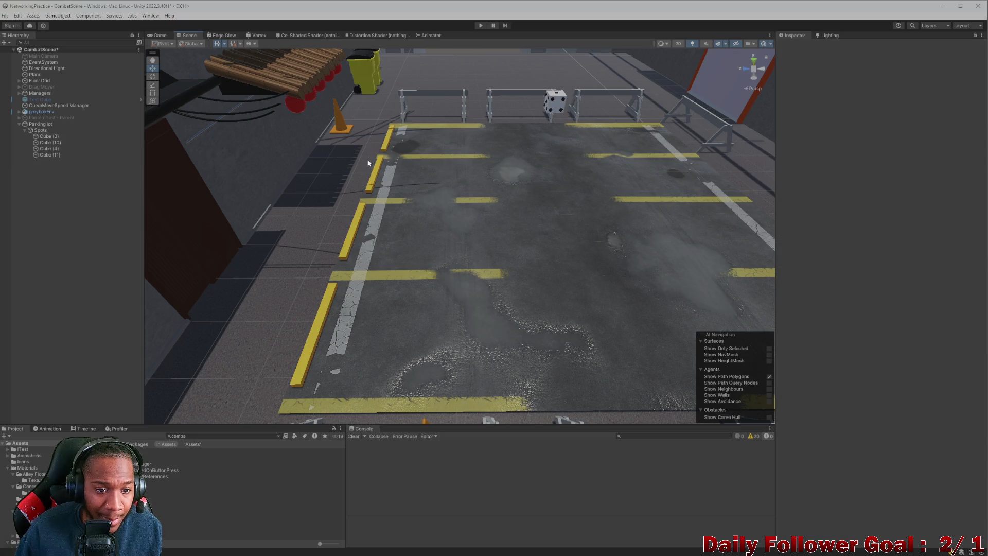
pyautogui.hotkey('ctrl', 'z')
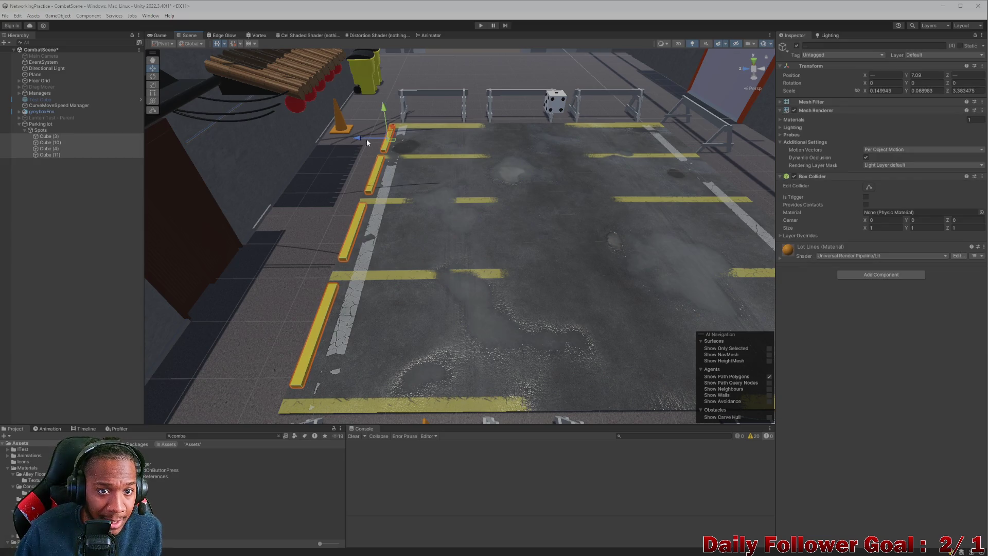
pyautogui.moveTo(363, 138); pyautogui.dragTo(356, 141)
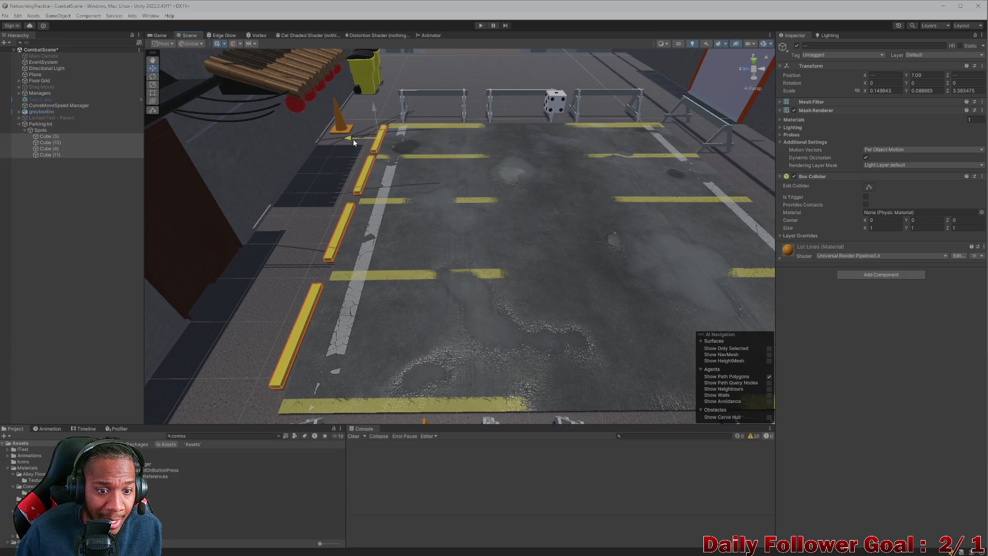
pyautogui.moveTo(354, 156); pyautogui.dragTo(359, 139)
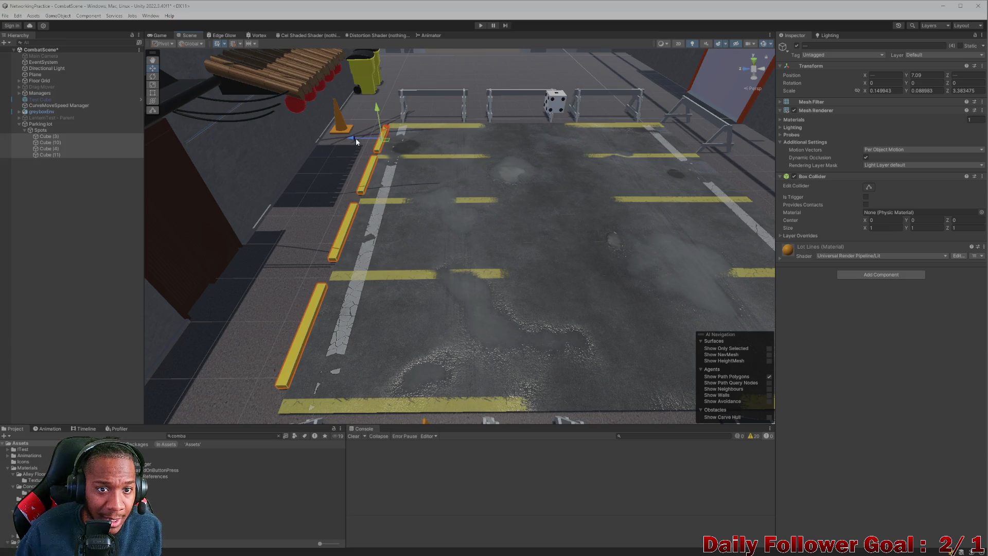
pyautogui.scroll(-3, 388, 247)
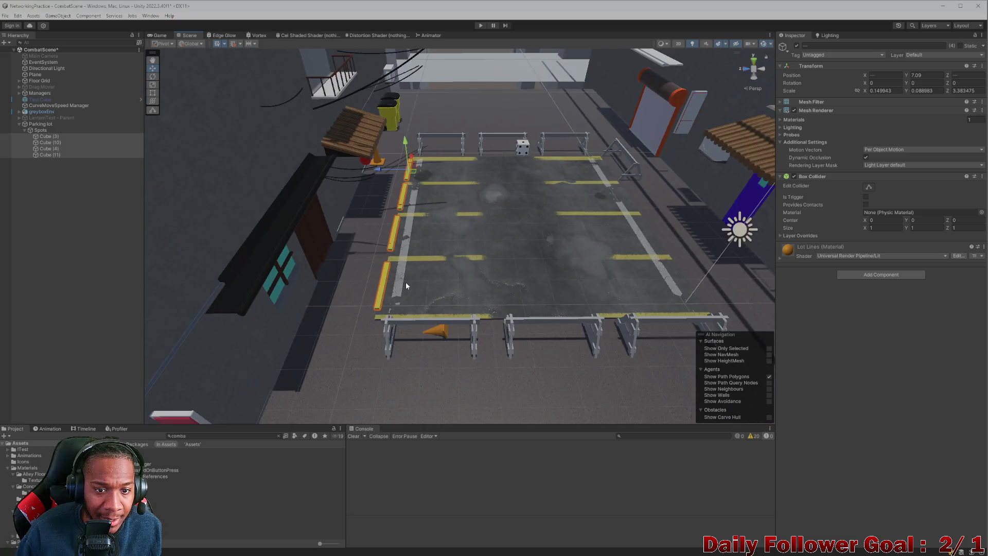
pyautogui.scroll(2, 409, 287)
# Widen the parking-lot floor plane slightly along X.
pyautogui.click(417, 294)
pyautogui.scroll(2, 420, 292)
pyautogui.scroll(2, 424, 292)
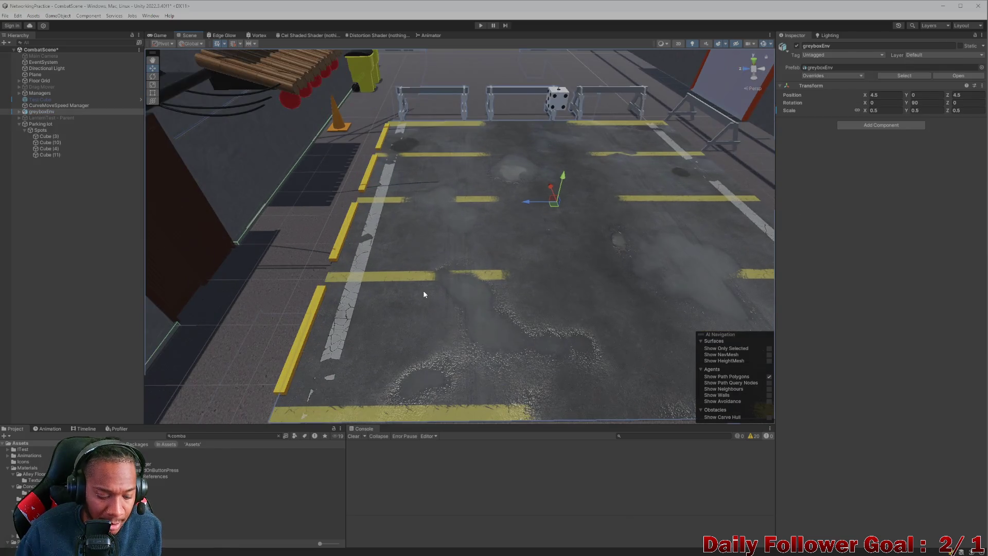
pyautogui.scroll(-3, 423, 293)
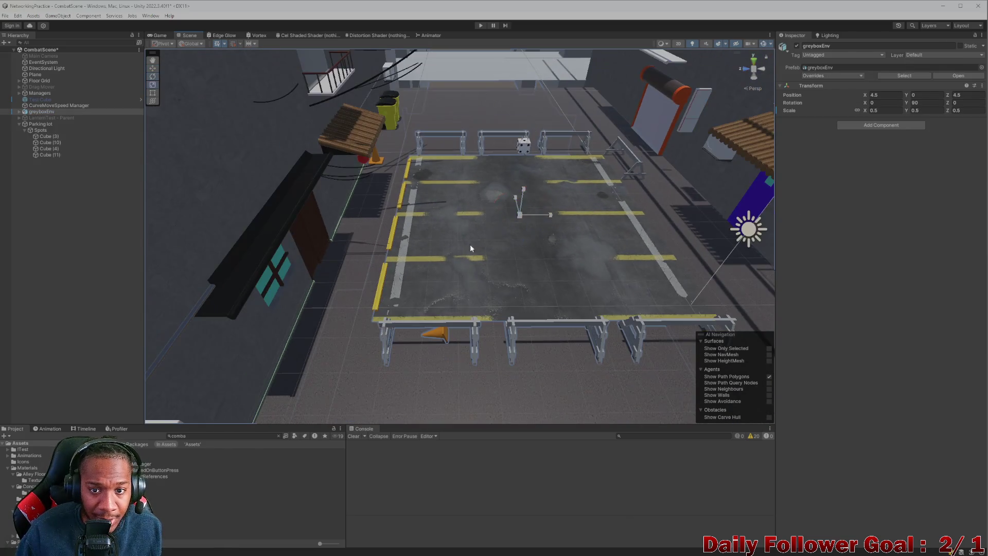
pyautogui.click(532, 238)
pyautogui.moveTo(547, 215); pyautogui.dragTo(550, 216)
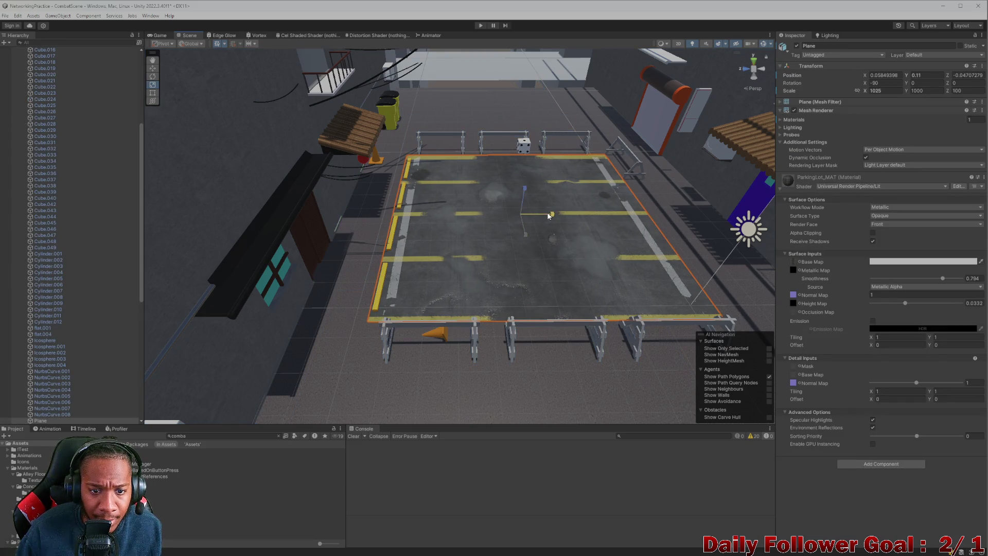
pyautogui.scroll(3, 440, 260)
# Duplicate the four left curb posts and move the copies to the lot's right edge.
pyautogui.click(346, 235)
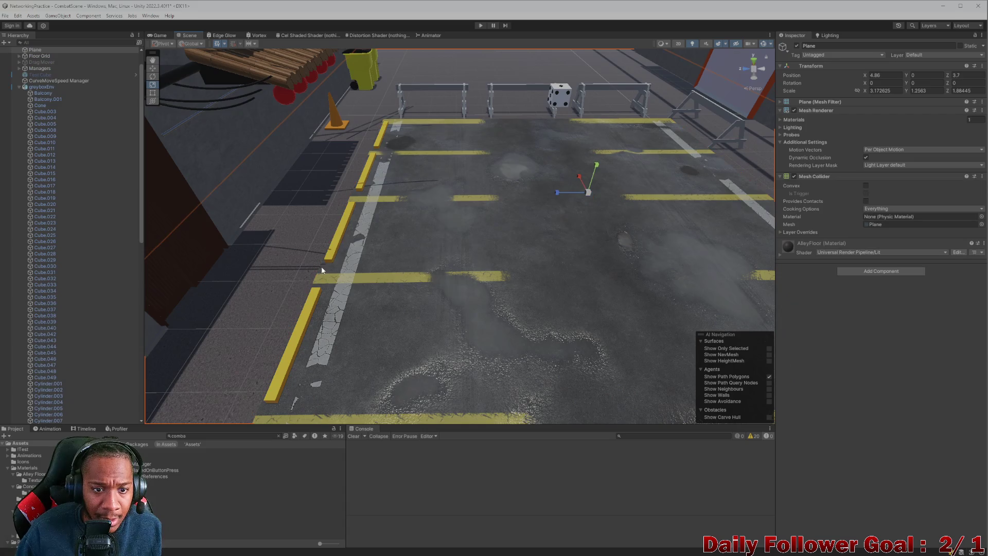
pyautogui.click(304, 334)
pyautogui.click(311, 305)
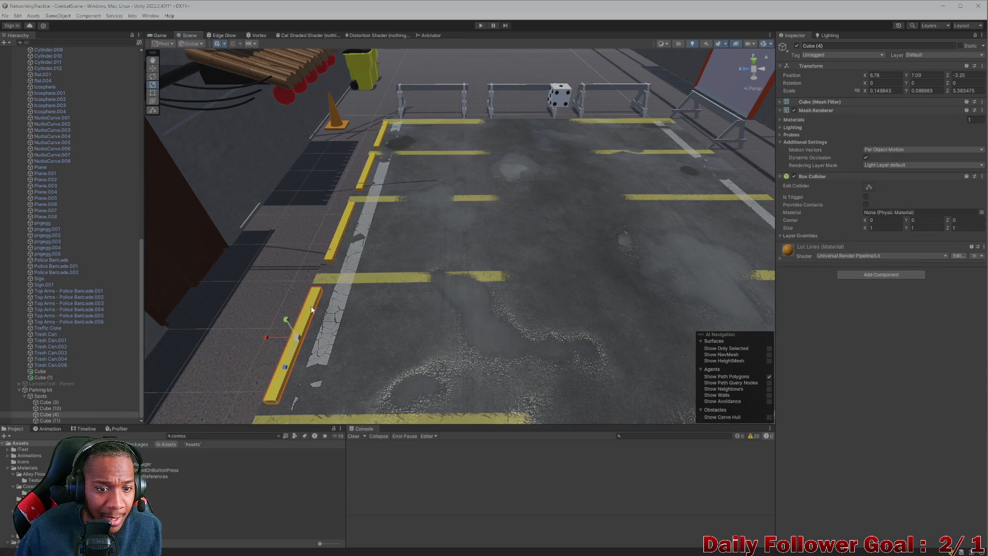
pyautogui.click(60, 402)
pyautogui.keyDown('ctrl'); pyautogui.click(59, 415); pyautogui.keyUp('ctrl')
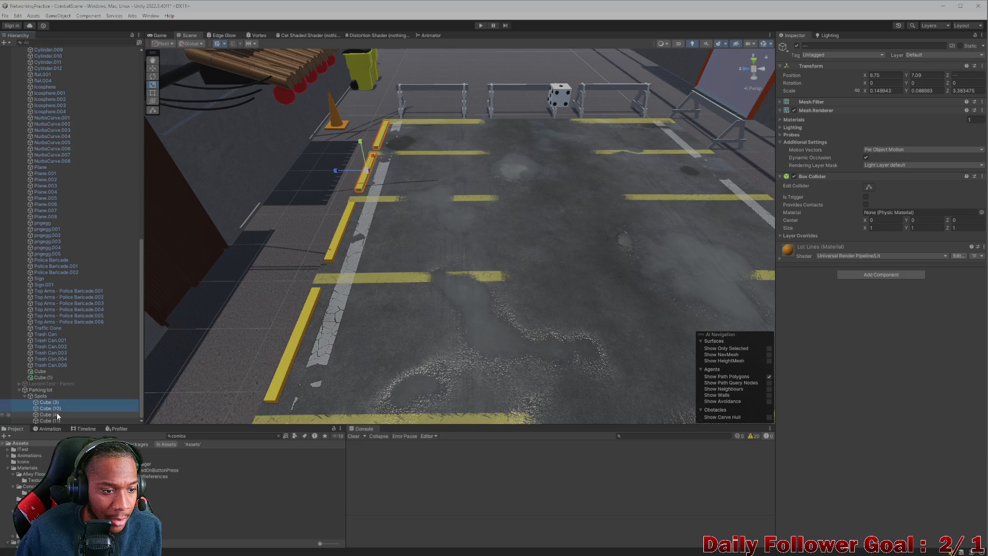
pyautogui.press('f')
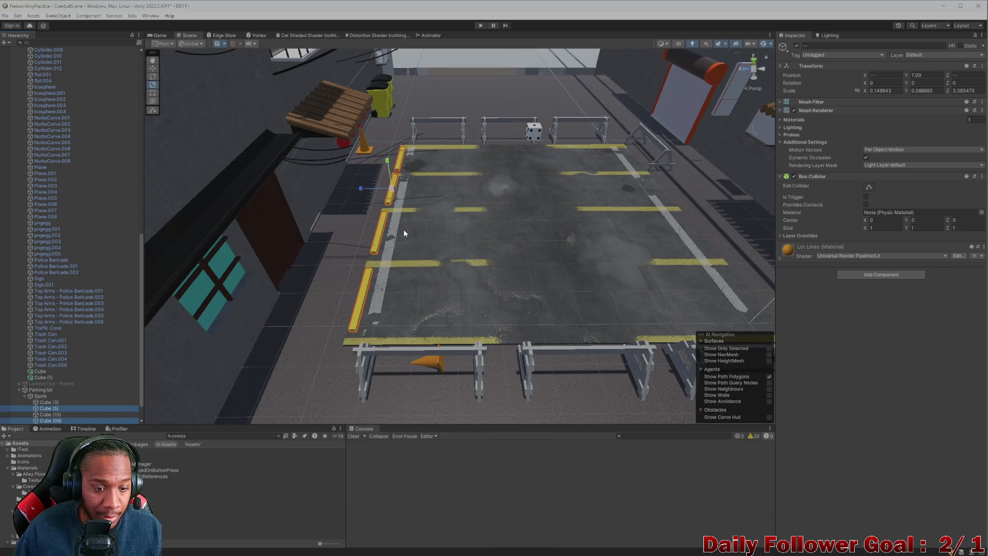
pyautogui.hotkey('ctrl', 'd')
pyautogui.moveTo(360, 188)
pyautogui.mouseDown()
pyautogui.moveTo(625, 214)
pyautogui.moveTo(537, 219)
pyautogui.moveTo(375, 160)
pyautogui.moveTo(385, 198)
pyautogui.mouseUp()
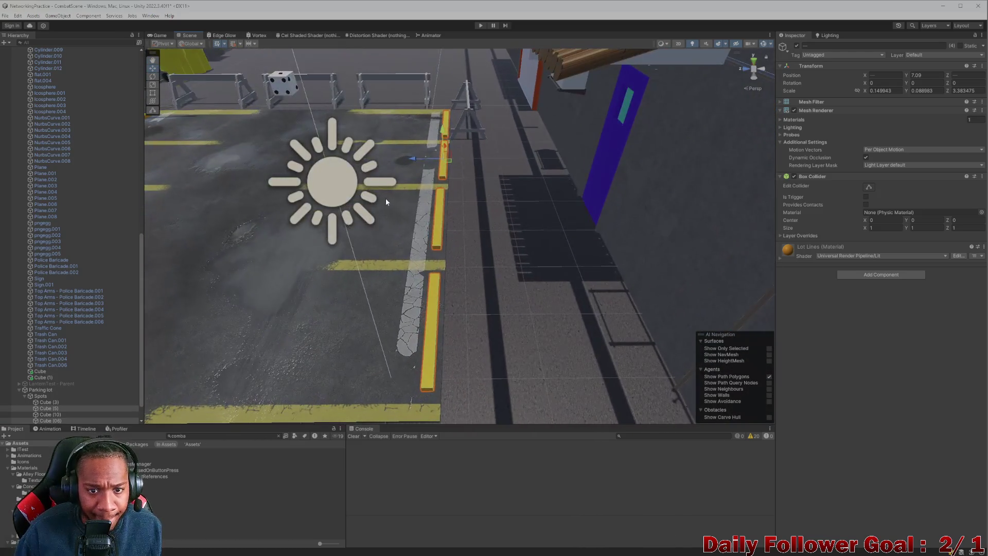
# Frame the floor plane and orbit to a higher view of the lot.
pyautogui.click(419, 160)
pyautogui.press('f')
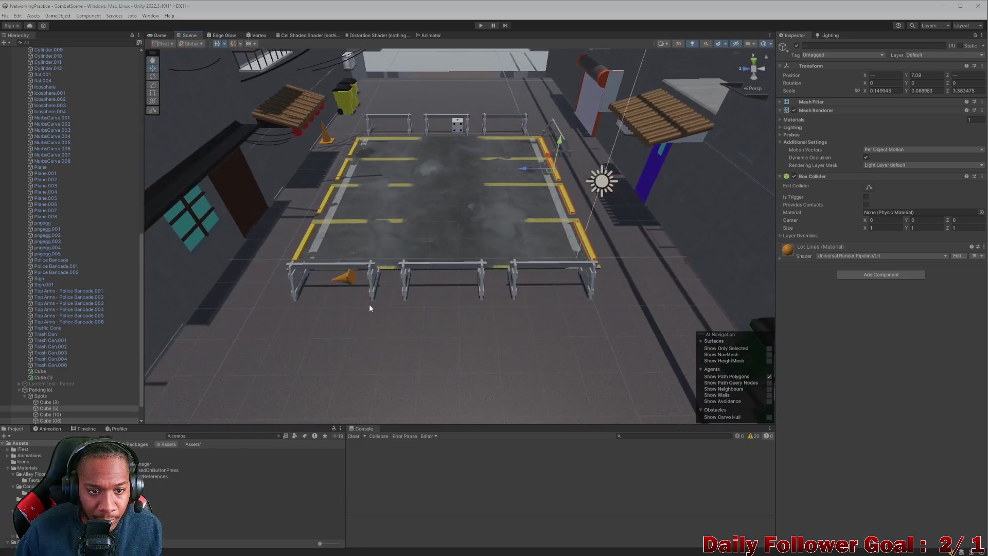
pyautogui.moveTo(377, 249); pyautogui.dragTo(423, 268)
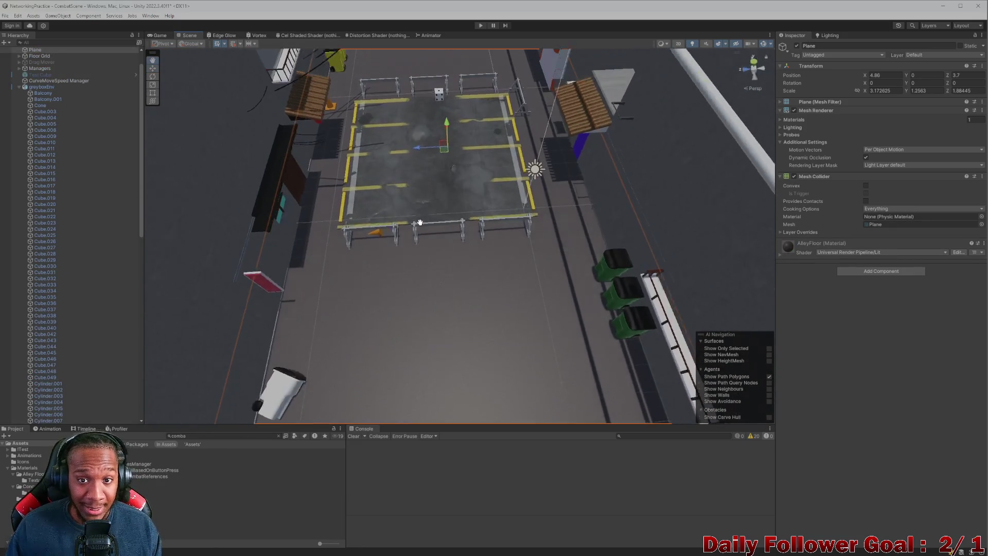
pyautogui.scroll(5, 424, 265)
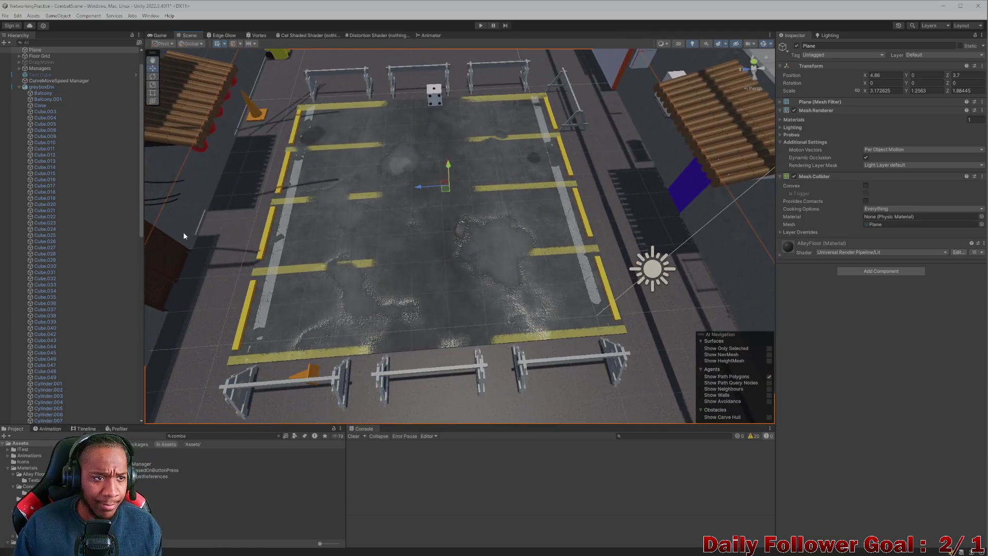
# Search the project for a material and try it on the parking-lot floor.
pyautogui.click(214, 435)
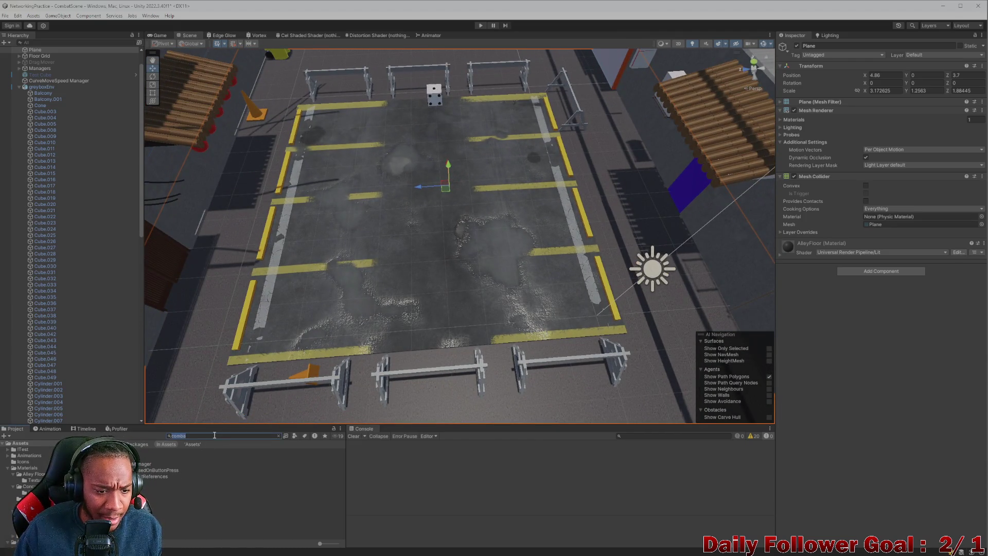
pyautogui.write('contr')
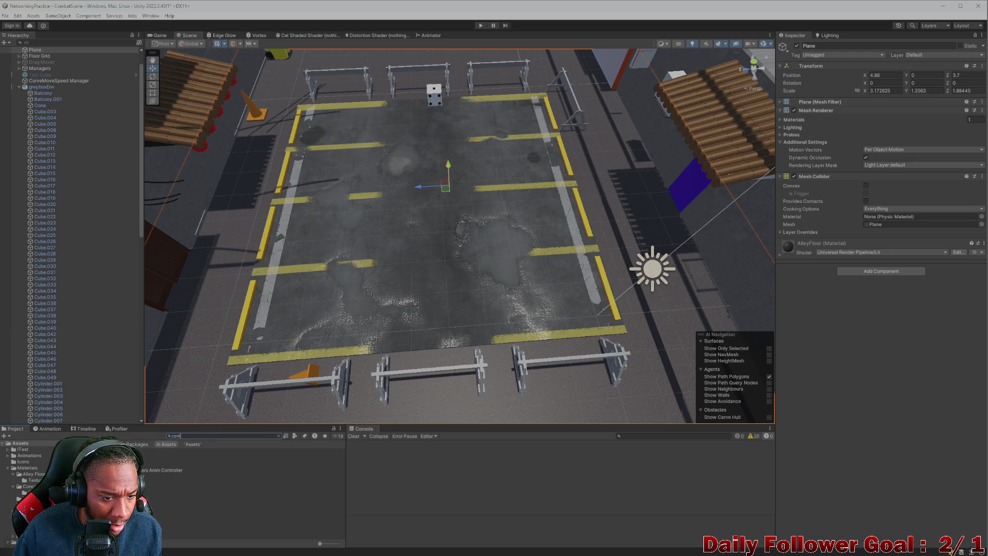
pyautogui.press('BackSpace')
pyautogui.press('BackSpace')
pyautogui.write('c')
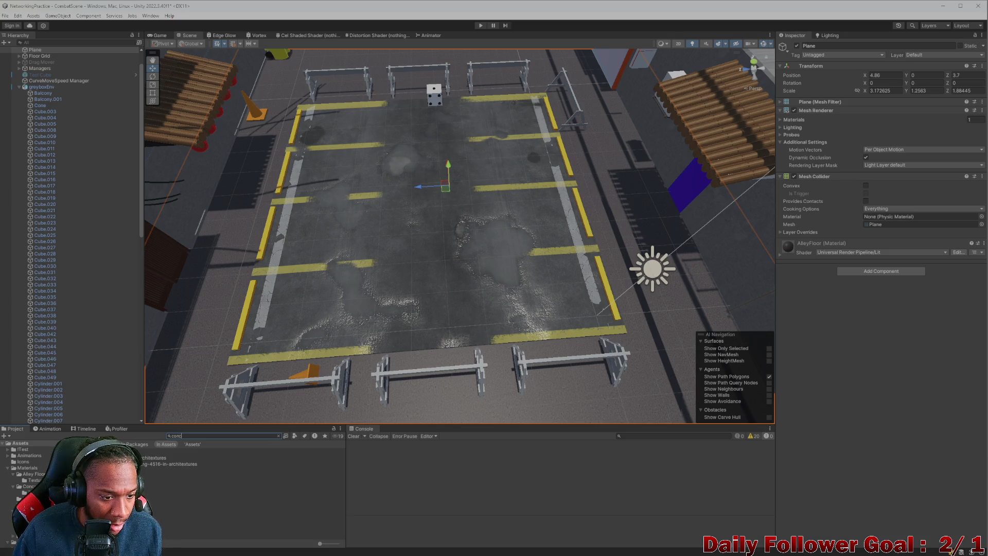
pyautogui.press('Down')
pyautogui.moveTo(170, 464); pyautogui.dragTo(242, 324)
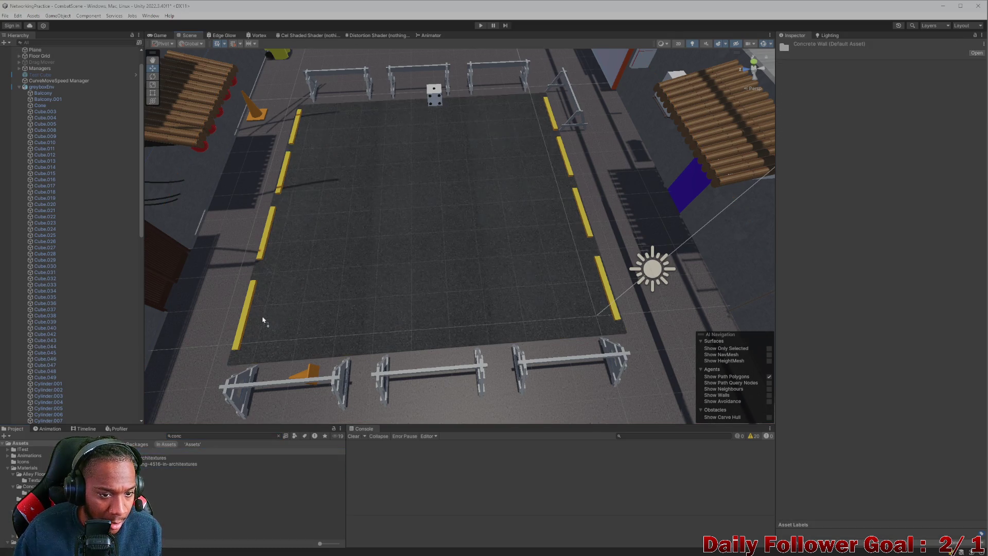
pyautogui.scroll(5, 240, 338)
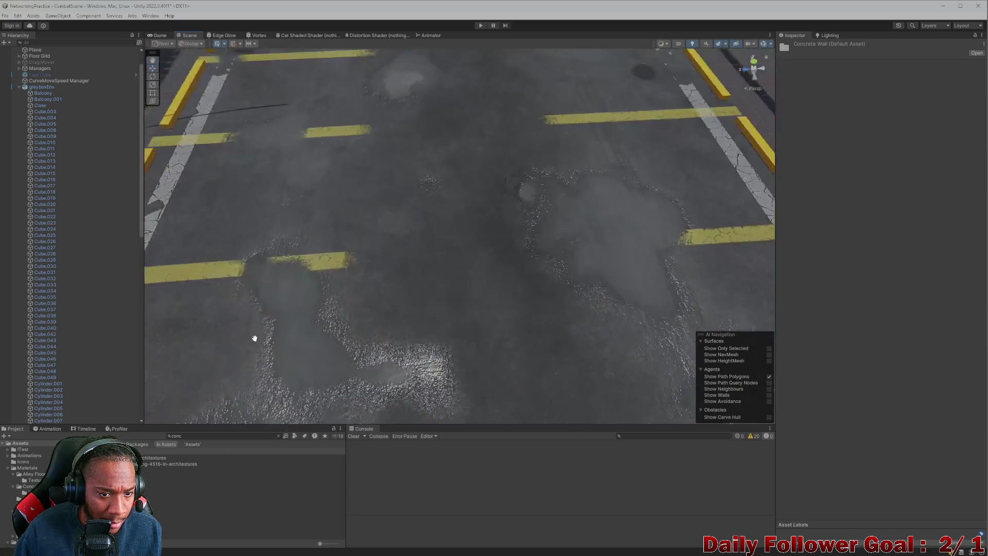
pyautogui.scroll(3, 263, 330)
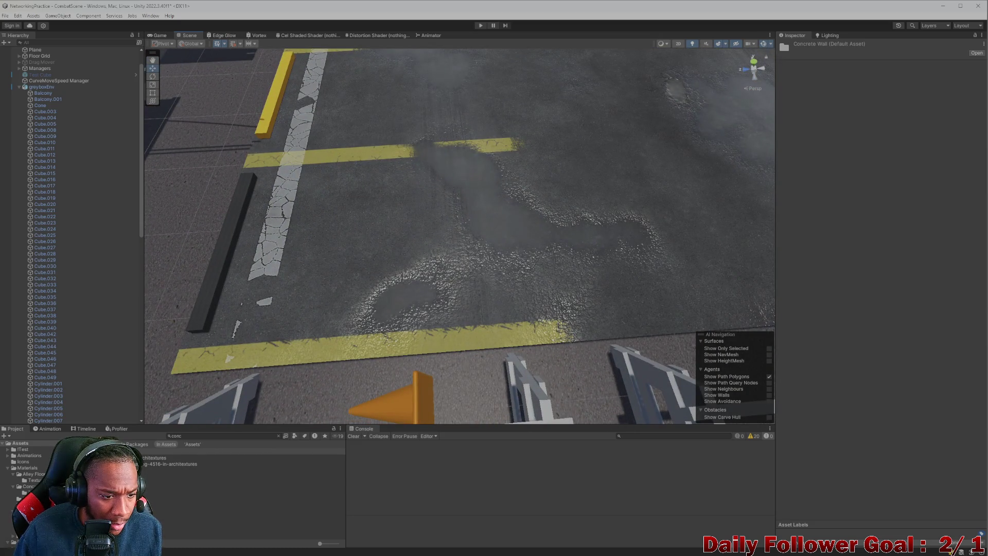
# Drag the Concrete Wall material onto the left curb.
pyautogui.click(31, 487)
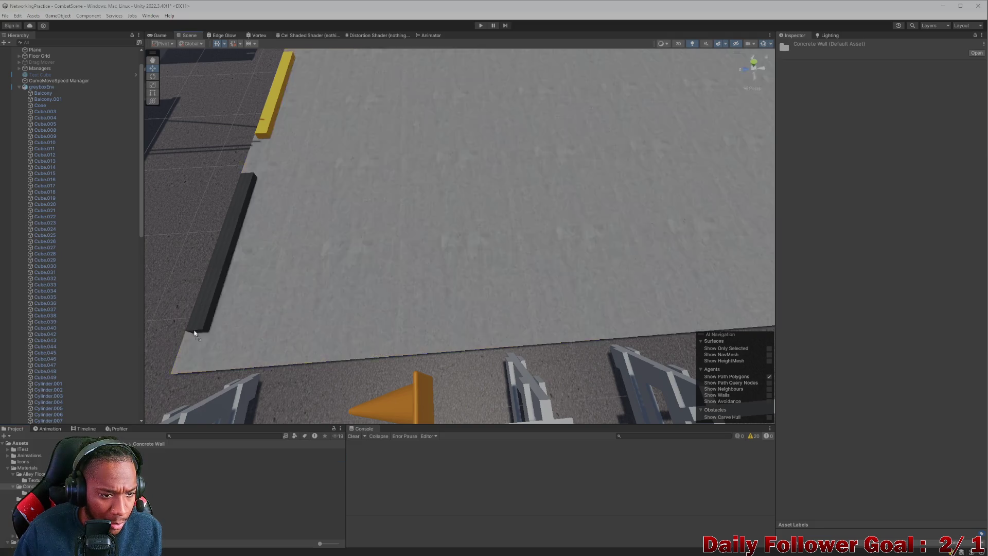
pyautogui.moveTo(131, 479); pyautogui.dragTo(219, 297)
pyautogui.scroll(-5, 218, 297)
pyautogui.scroll(-3, 230, 288)
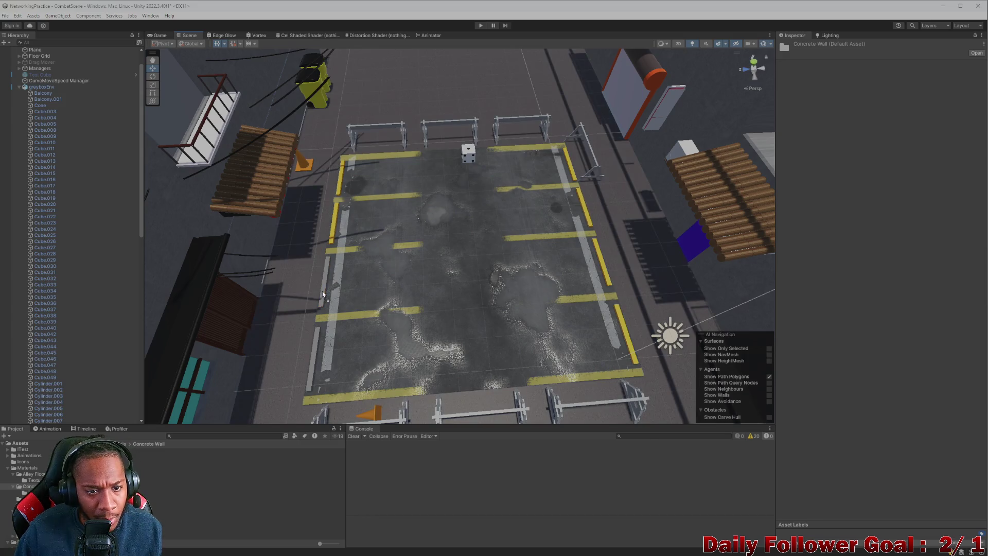
# Zoom toward the right edge and drag Concrete Wall onto the right-edge curb.
pyautogui.moveTo(322, 291)
pyautogui.mouseDown()
pyautogui.moveTo(146, 433)
pyautogui.moveTo(625, 323)
pyautogui.mouseUp()
pyautogui.scroll(2, 625, 324)
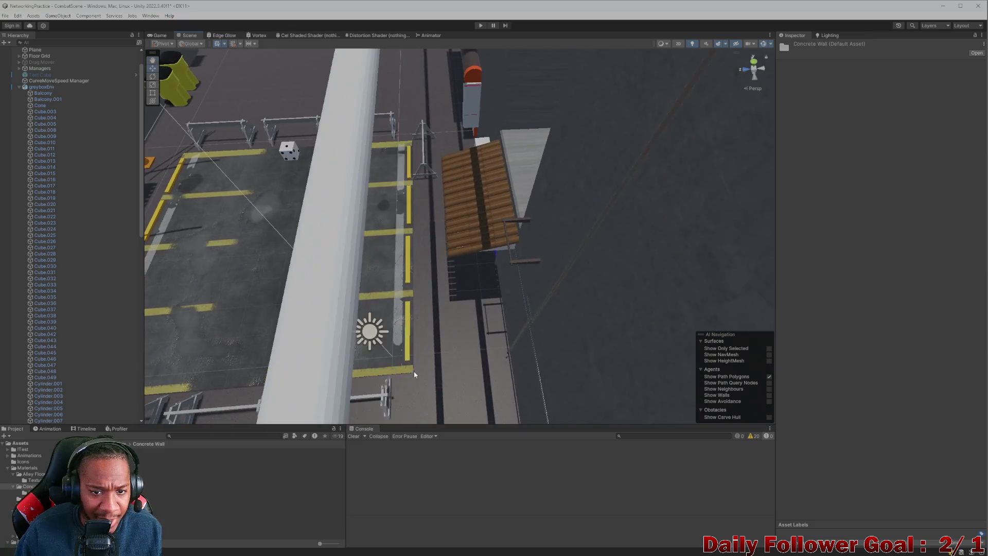
pyautogui.scroll(2, 463, 309)
pyautogui.moveTo(234, 470); pyautogui.dragTo(380, 373)
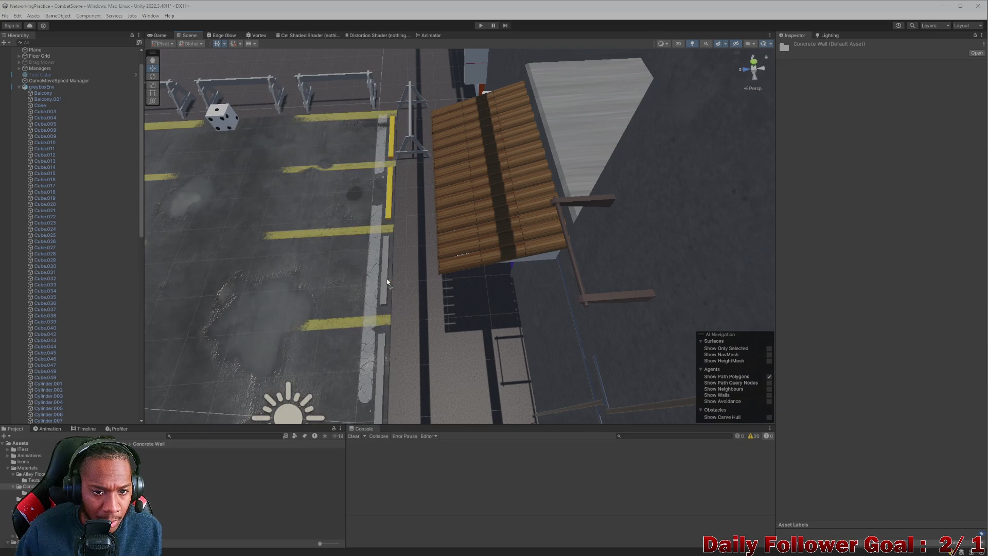
pyautogui.moveTo(380, 373)
pyautogui.mouseDown()
pyautogui.moveTo(341, 313)
pyautogui.moveTo(323, 312)
pyautogui.moveTo(457, 228)
pyautogui.moveTo(457, 259)
pyautogui.mouseUp()
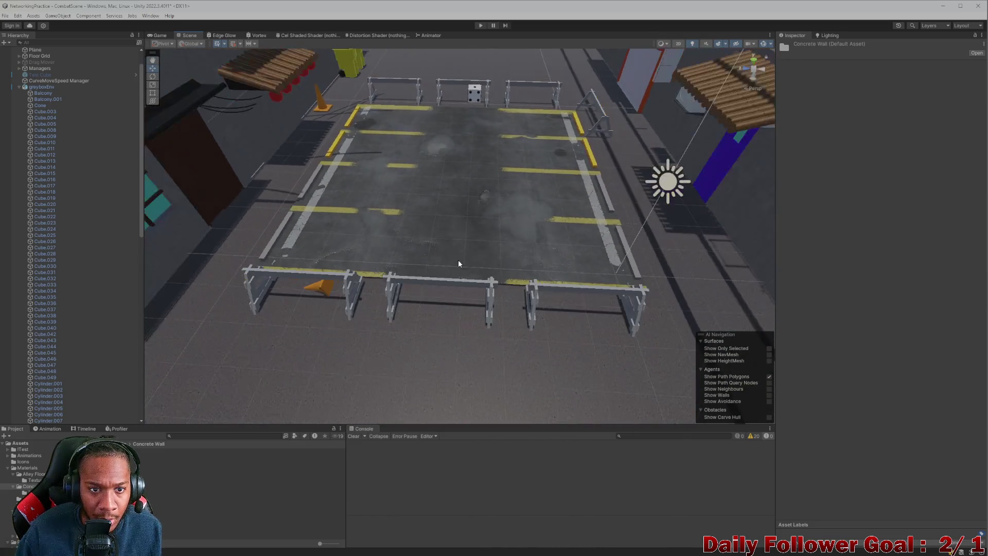
pyautogui.scroll(-3, 455, 254)
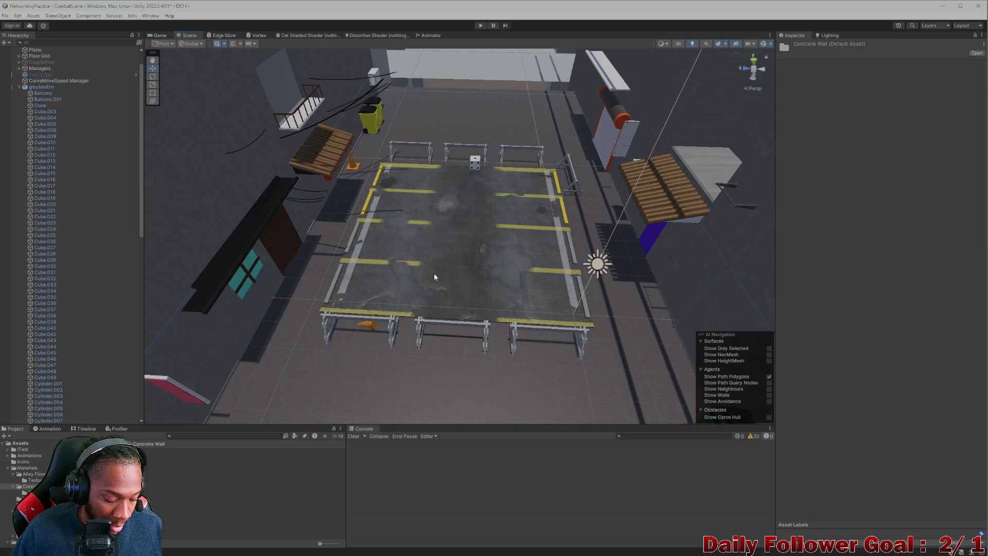
pyautogui.scroll(2, 47, 93)
# Clear the hierarchy filter, search the project for lobby and open the Lobby scene.
pyautogui.click(59, 43)
pyautogui.write('lobby')
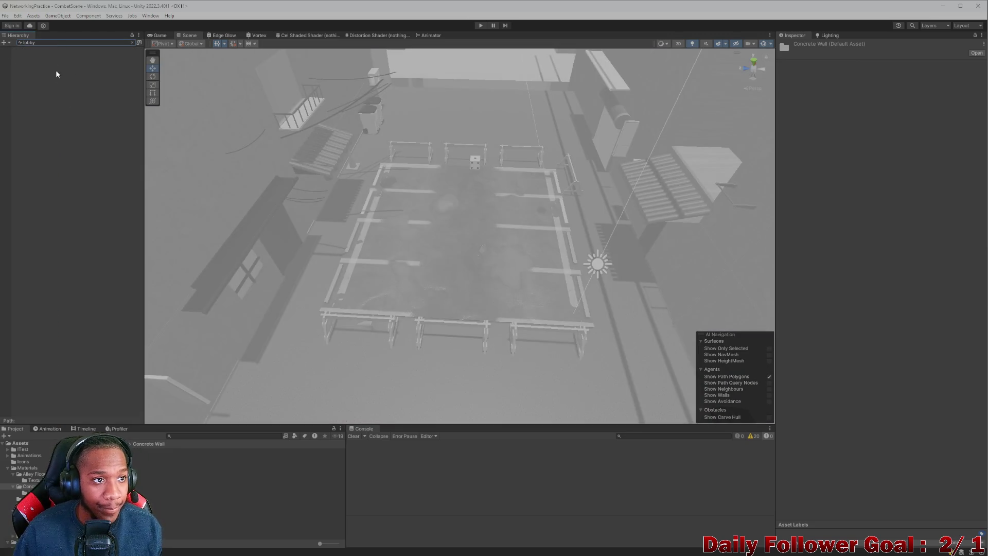
pyautogui.press('Escape')
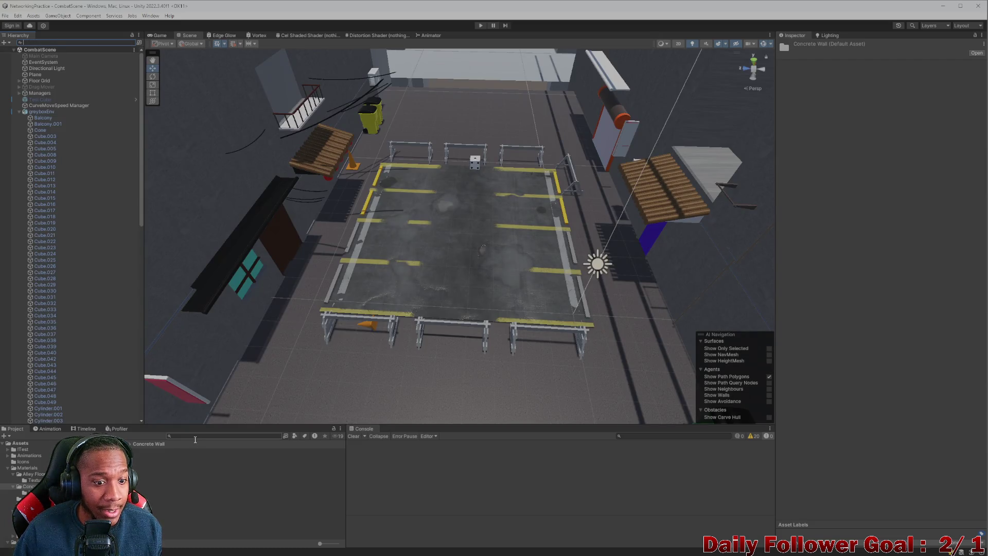
pyautogui.click(198, 438)
pyautogui.write('lobby')
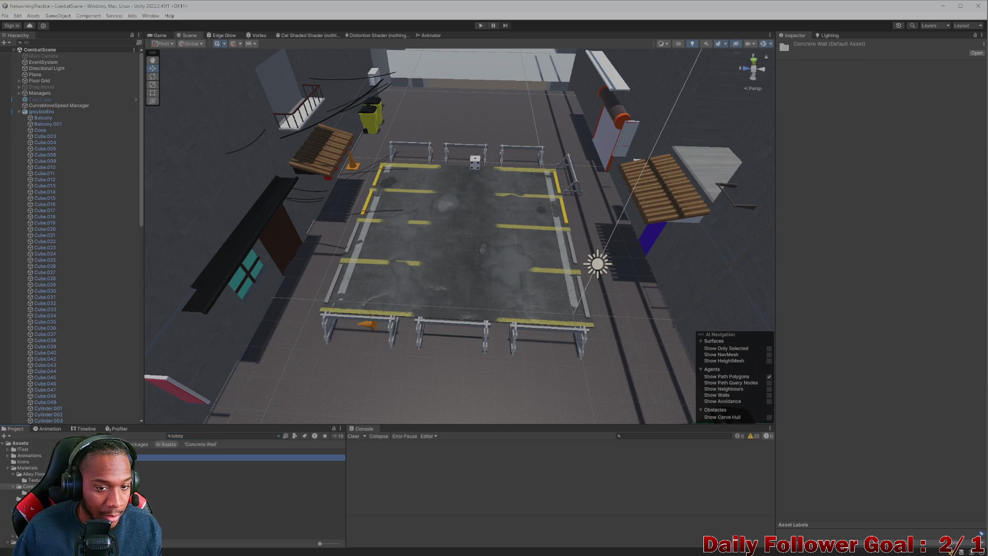
pyautogui.press('Down')
pyautogui.press('Return')
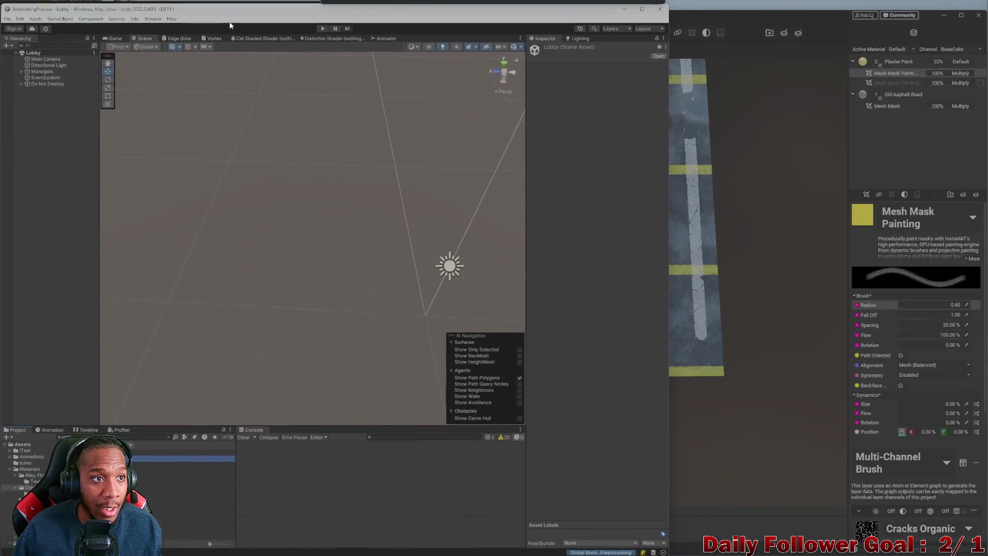
# Un-maximize Unity beside InstaMAT, press Play and start entering the username asdf.
pyautogui.moveTo(341, 4); pyautogui.dragTo(231, 5)
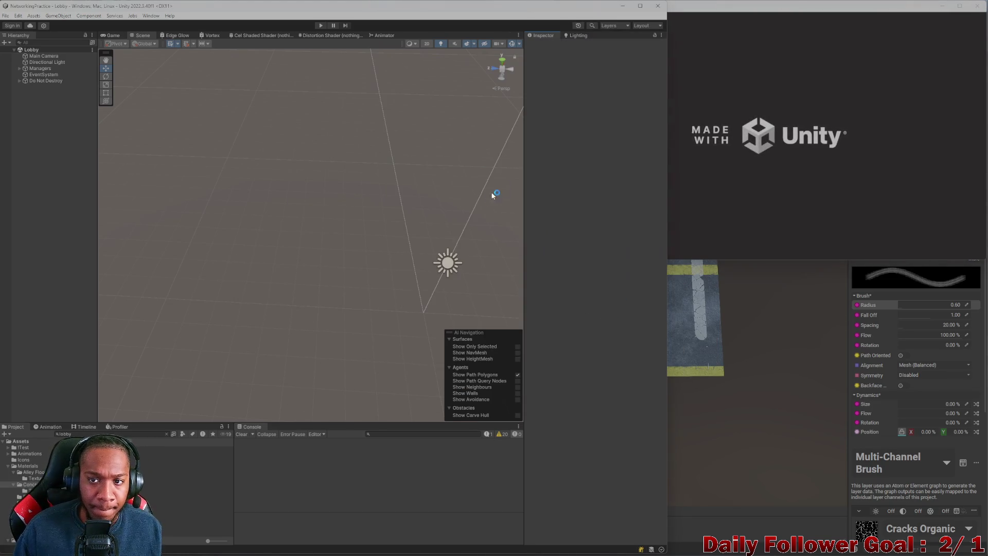
pyautogui.click(315, 26)
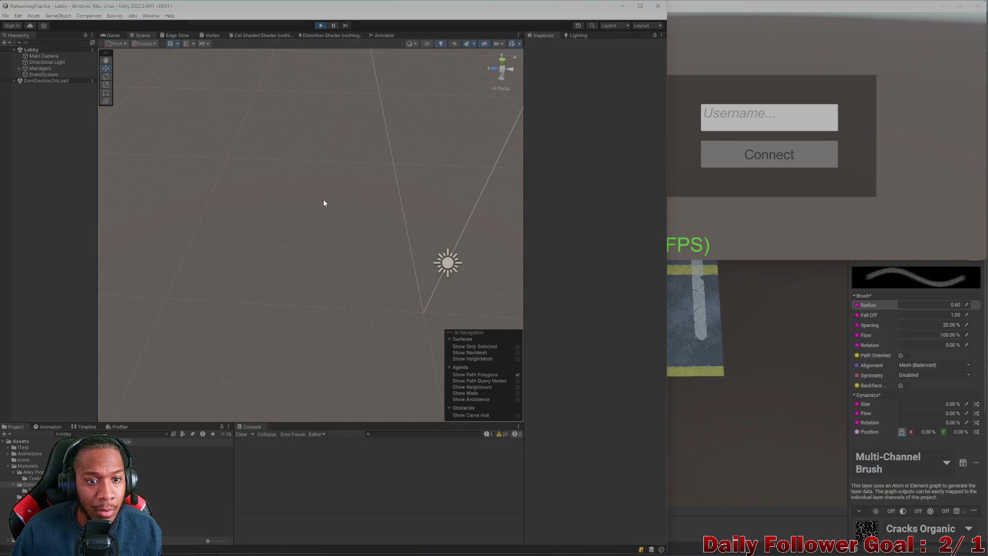
pyautogui.click(318, 218)
pyautogui.write('asdf')
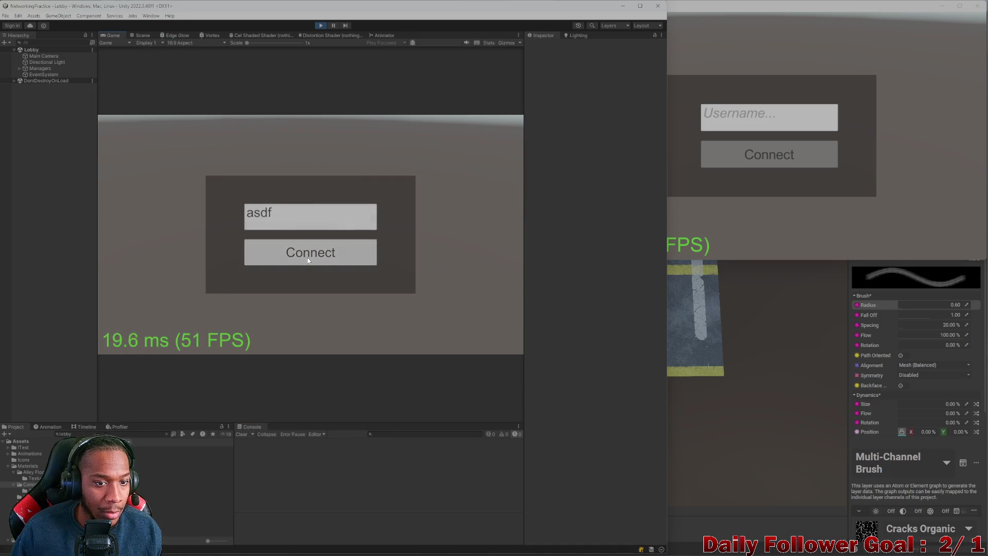
# Connect asdf in the editor game and the second player in the standalone window.
pyautogui.click(308, 257)
pyautogui.click(679, 124)
pyautogui.click(751, 153)
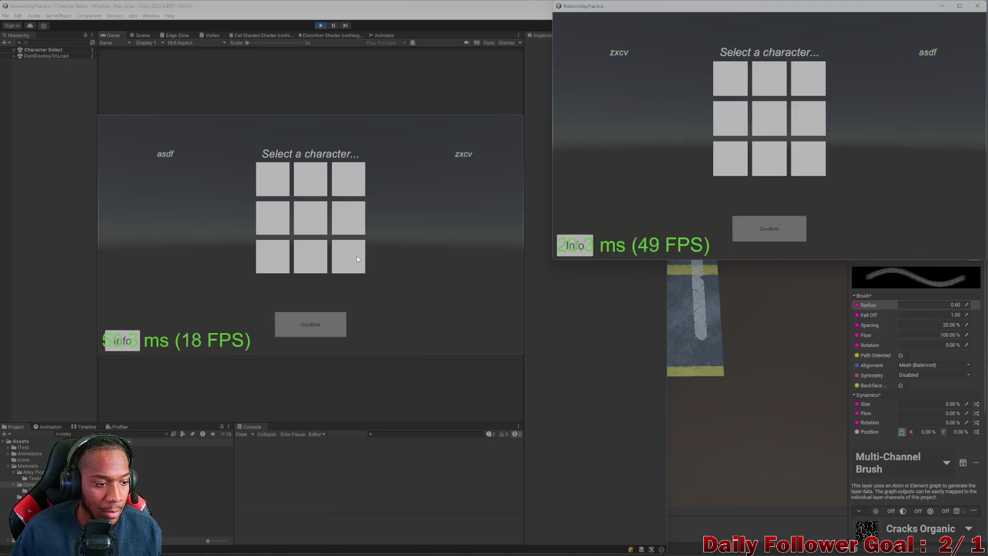
# Lock in The Brawn for the editor player and The Speedster for the second player.
pyautogui.click(278, 184)
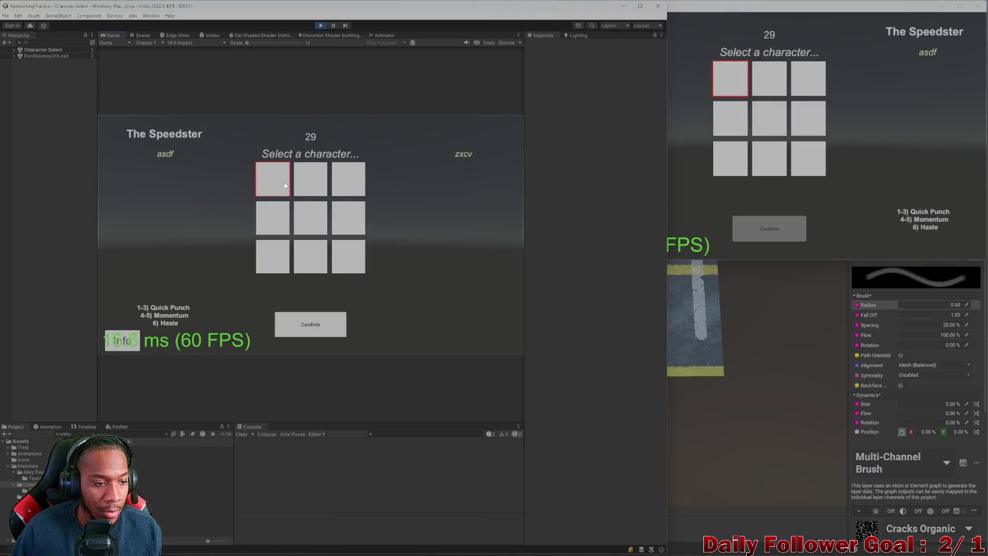
pyautogui.click(305, 183)
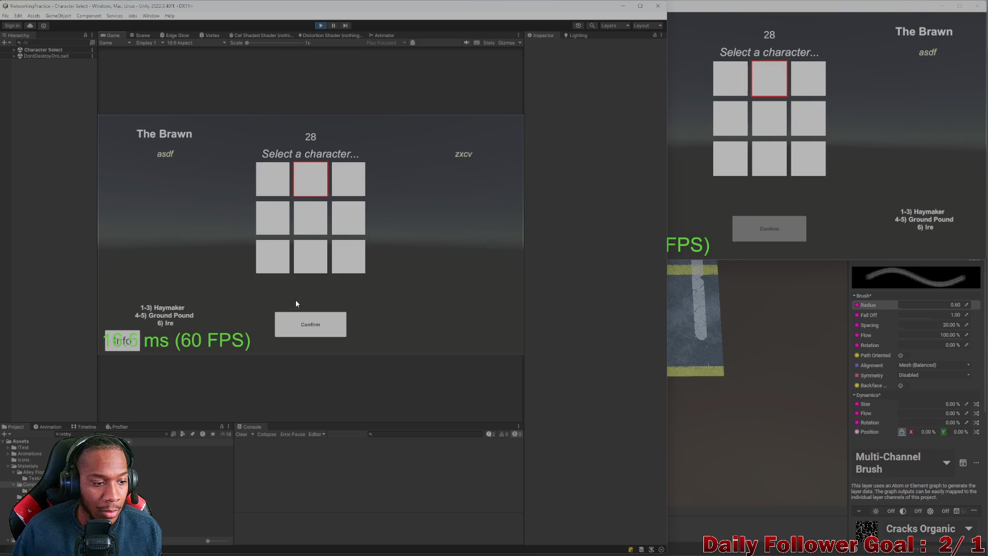
pyautogui.click(302, 328)
pyautogui.click(731, 80)
pyautogui.click(750, 237)
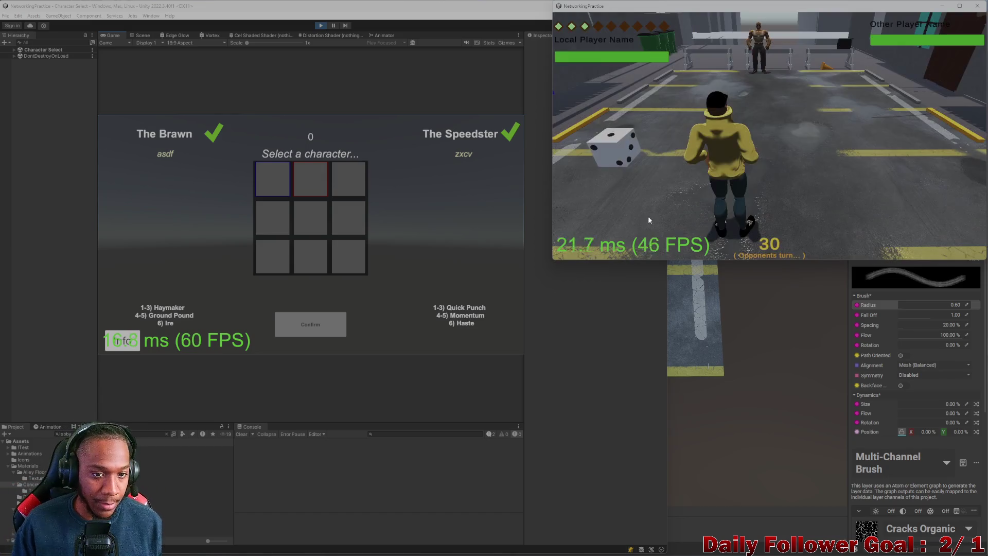
# Roll, move The Brawn twice across highlighted tiles, then end its turn.
pyautogui.click(231, 255)
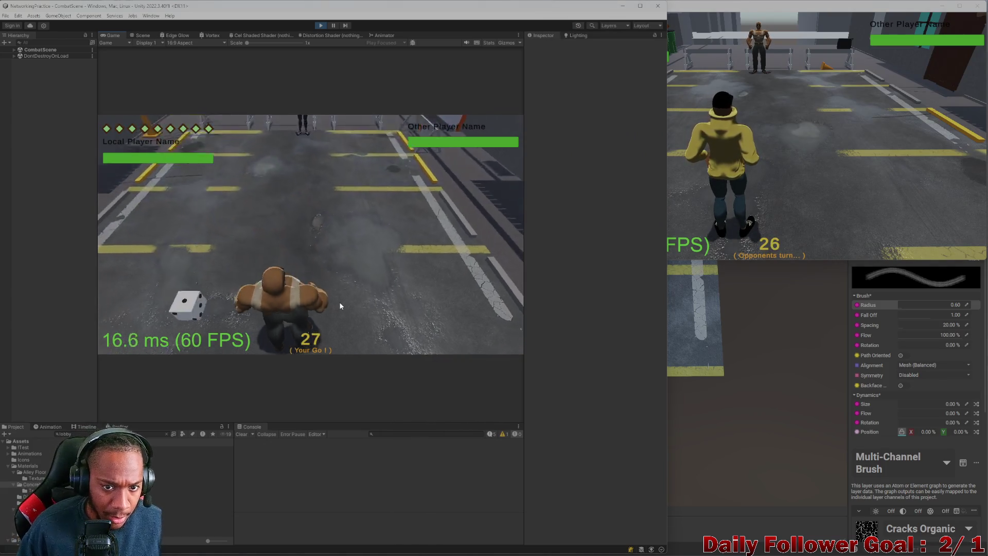
pyautogui.click(209, 285)
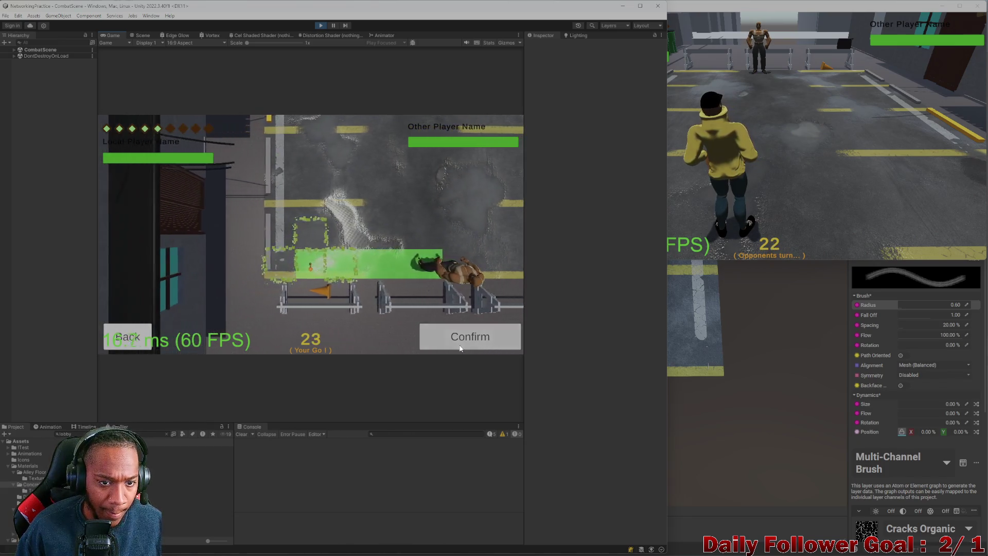
pyautogui.click(333, 311)
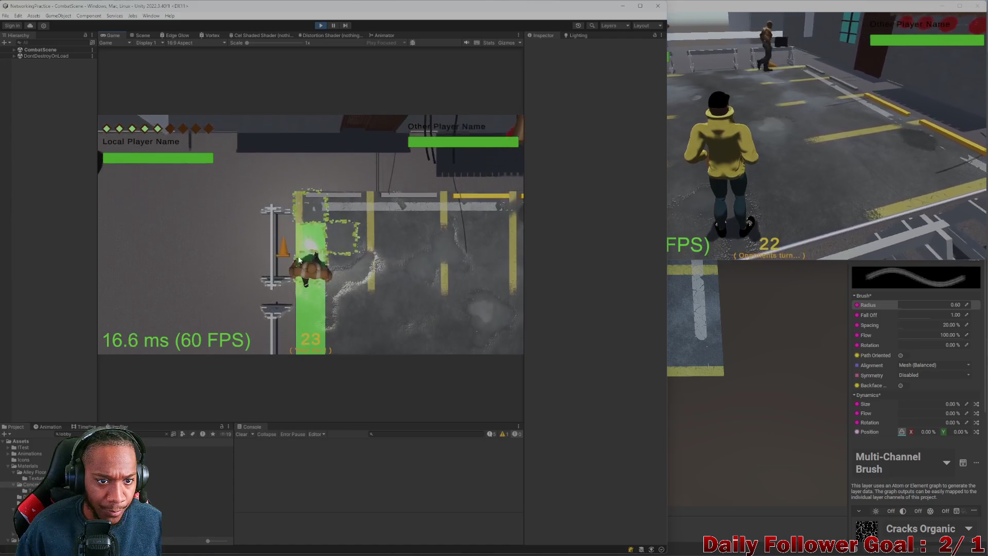
pyautogui.click(203, 278)
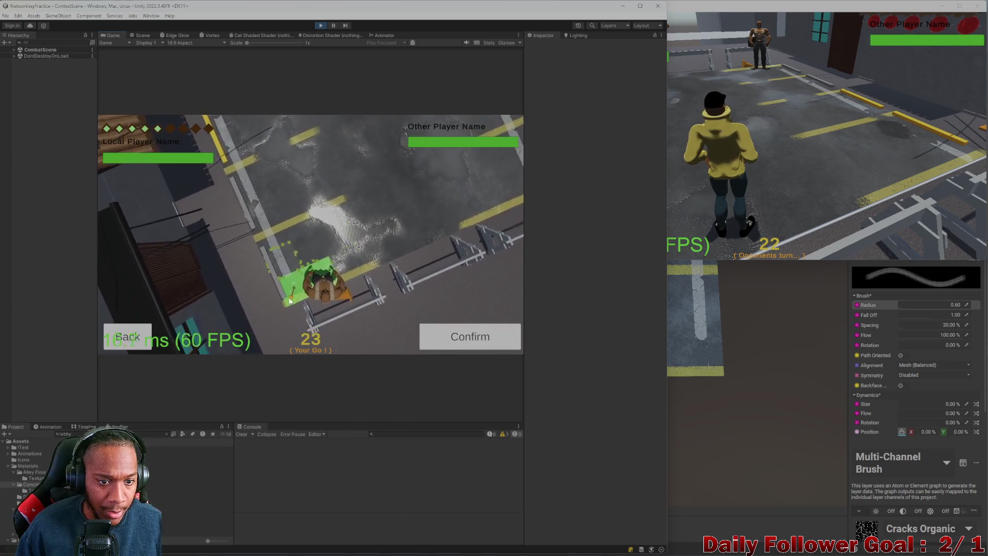
pyautogui.click(454, 336)
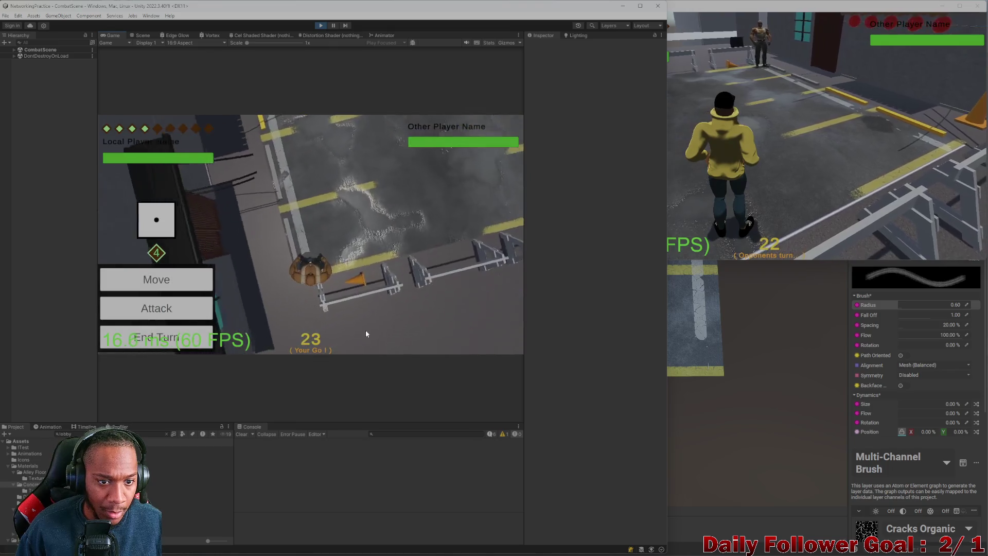
pyautogui.click(155, 338)
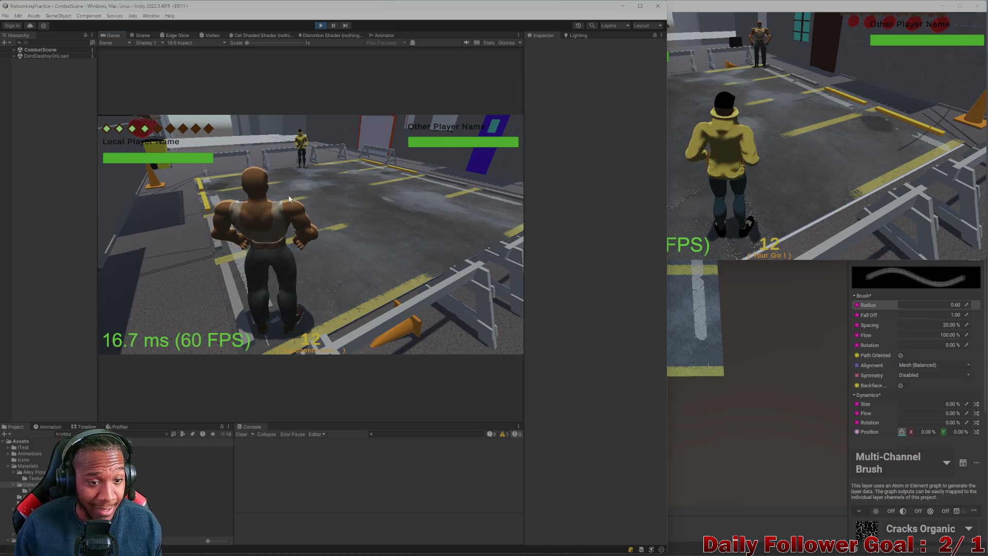
# Move the second player's character along the blue path and start another move.
pyautogui.hotkey('alt', 'Tab')
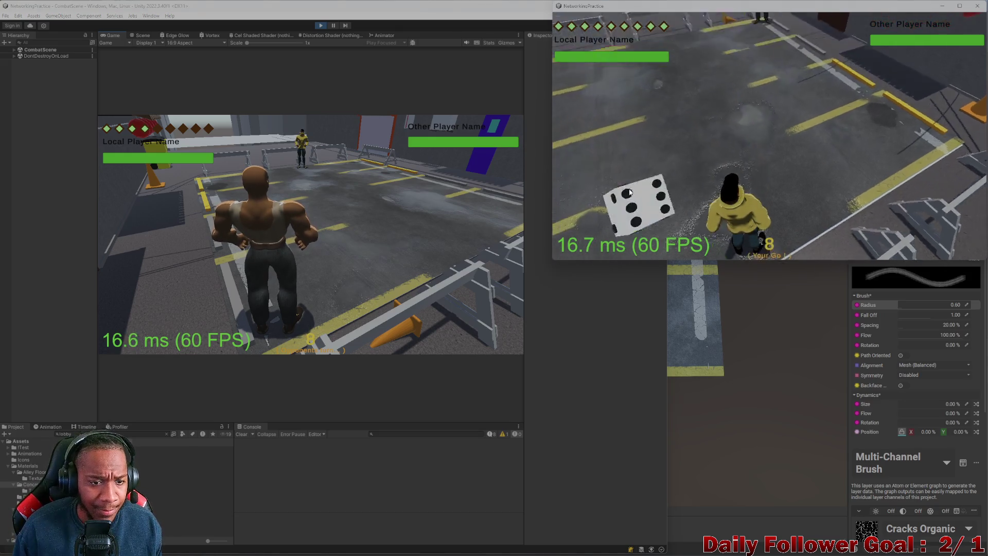
pyautogui.click(660, 183)
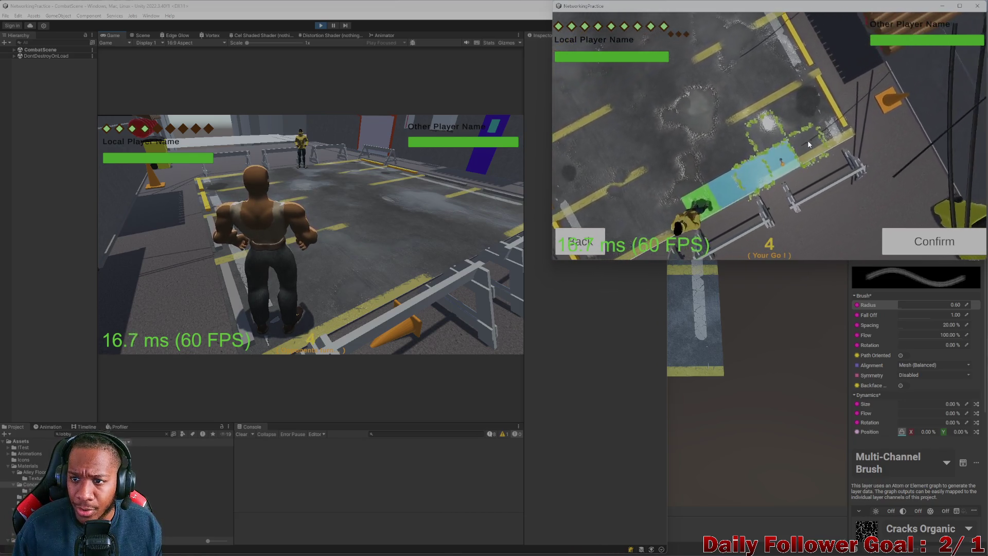
pyautogui.click(911, 240)
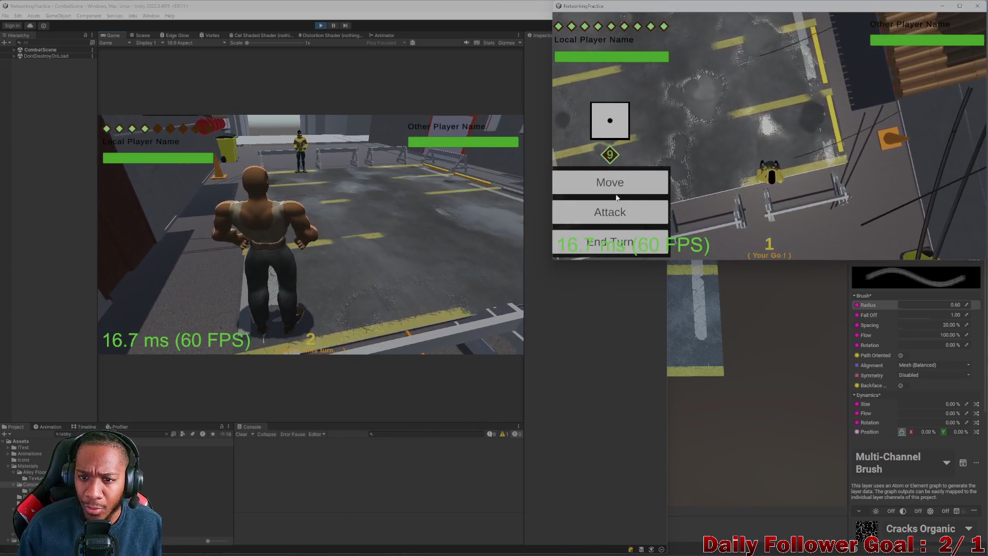
pyautogui.click(616, 193)
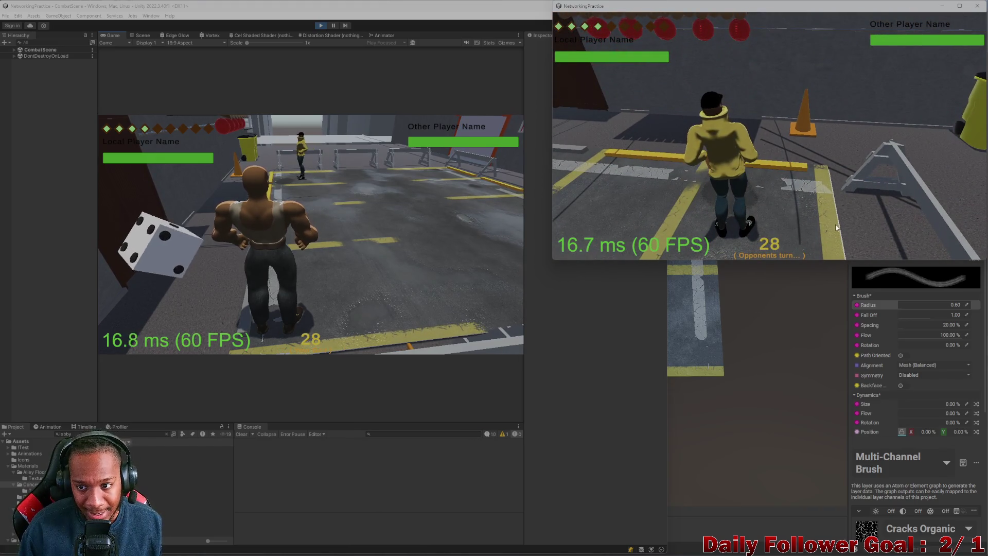
# Complete a move in the editor game and show the index-out-of-range error's details.
pyautogui.click(306, 269)
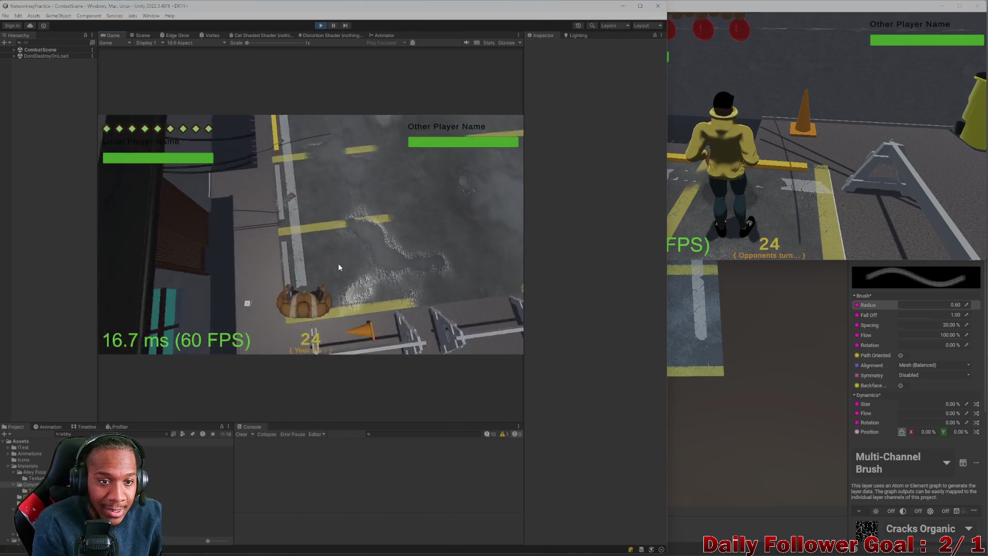
pyautogui.click(185, 278)
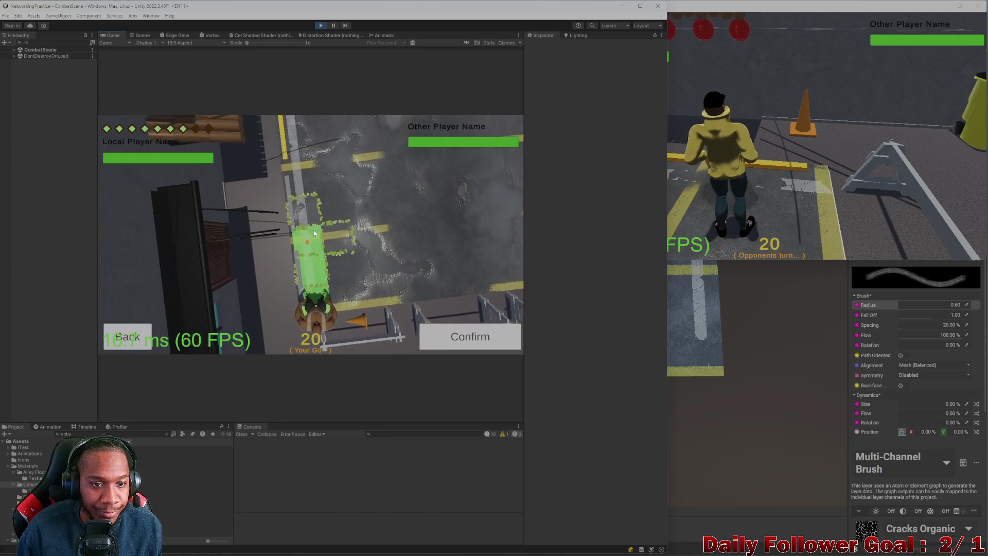
pyautogui.click(461, 342)
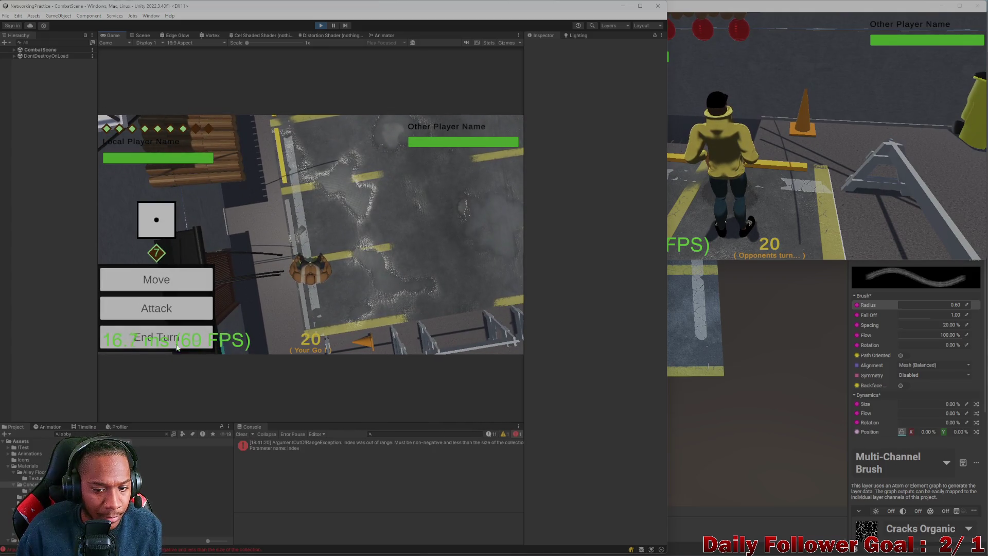
pyautogui.click(351, 449)
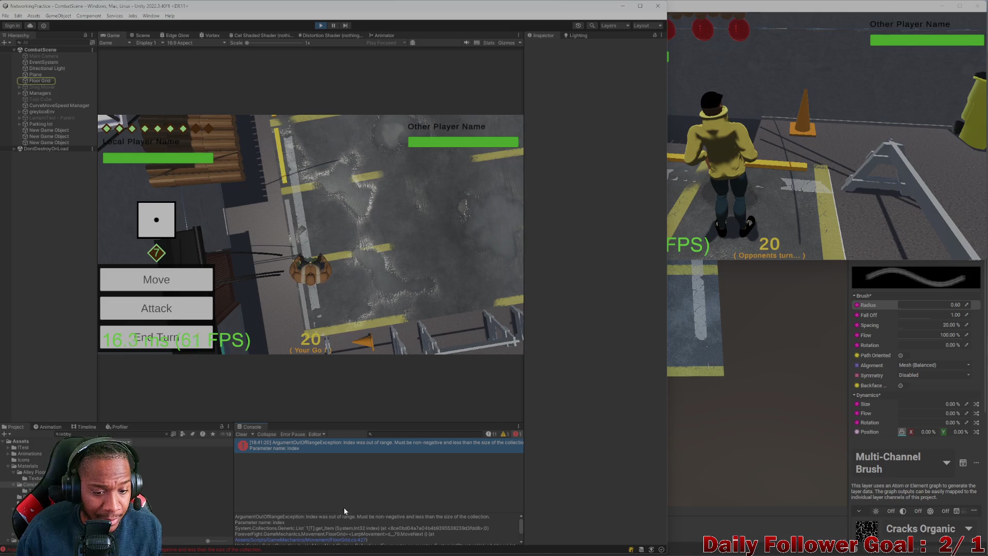
# Open FloorGrid.cs line 427 from the error, return to Unity and end the turn.
pyautogui.click(344, 543)
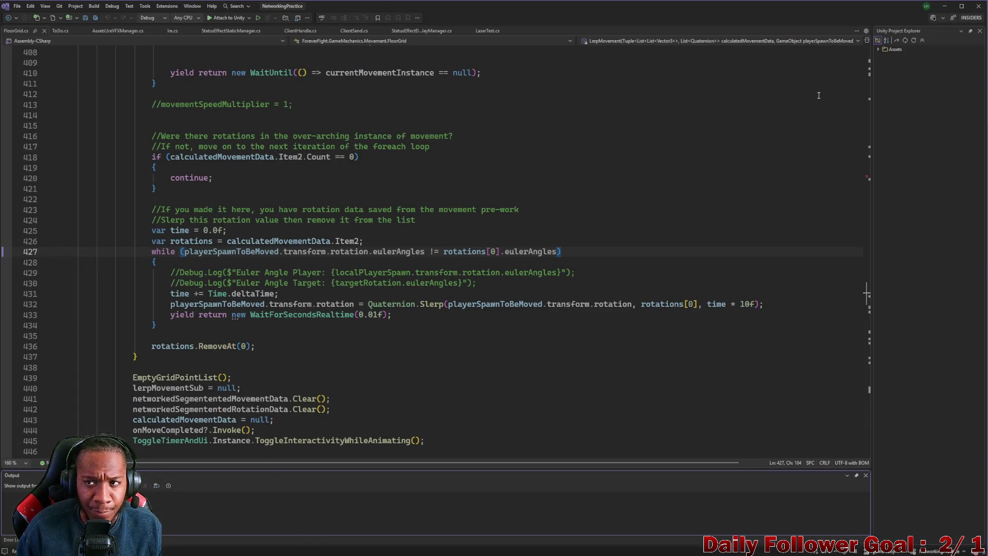
pyautogui.click(944, 7)
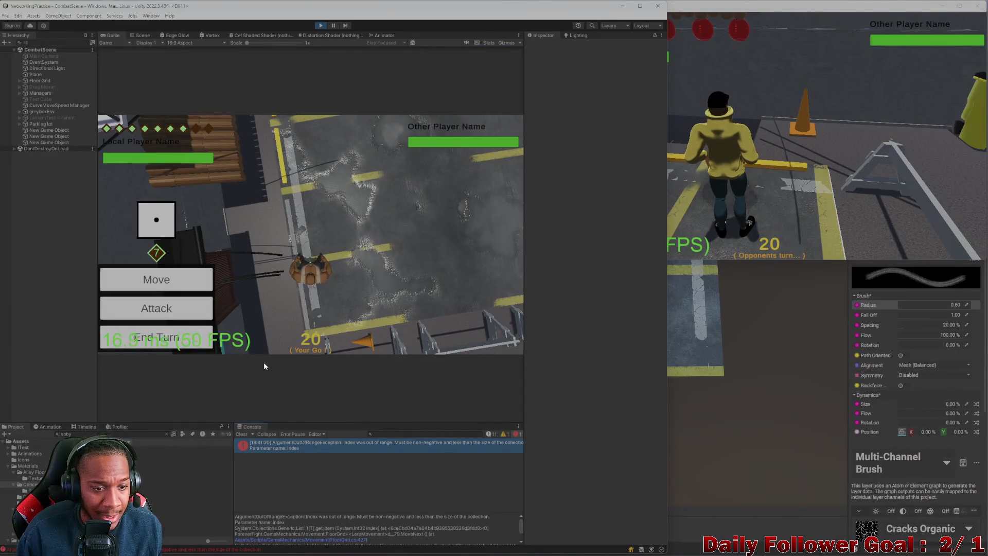
pyautogui.click(156, 337)
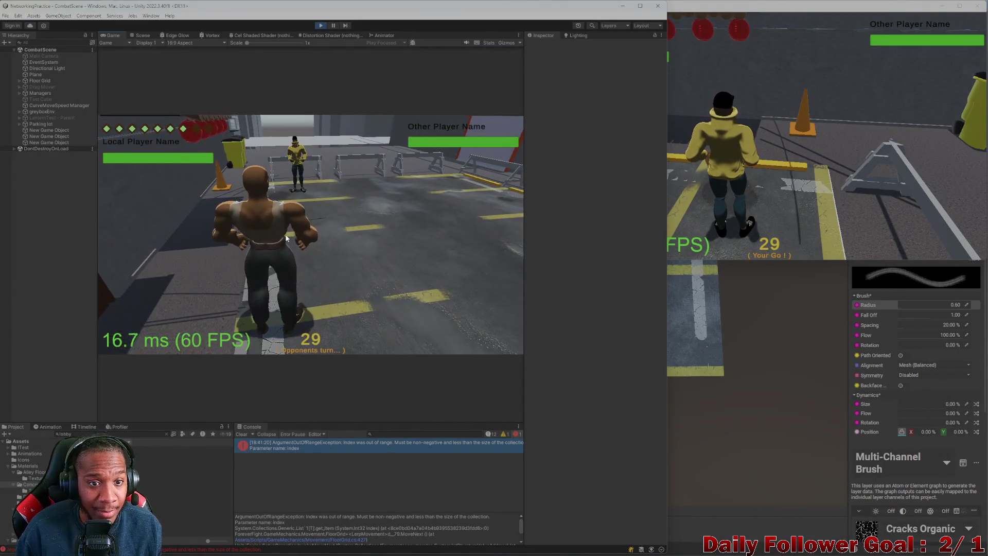
# Roll and confirm a movement turn for the second player in the standalone client.
pyautogui.click(701, 182)
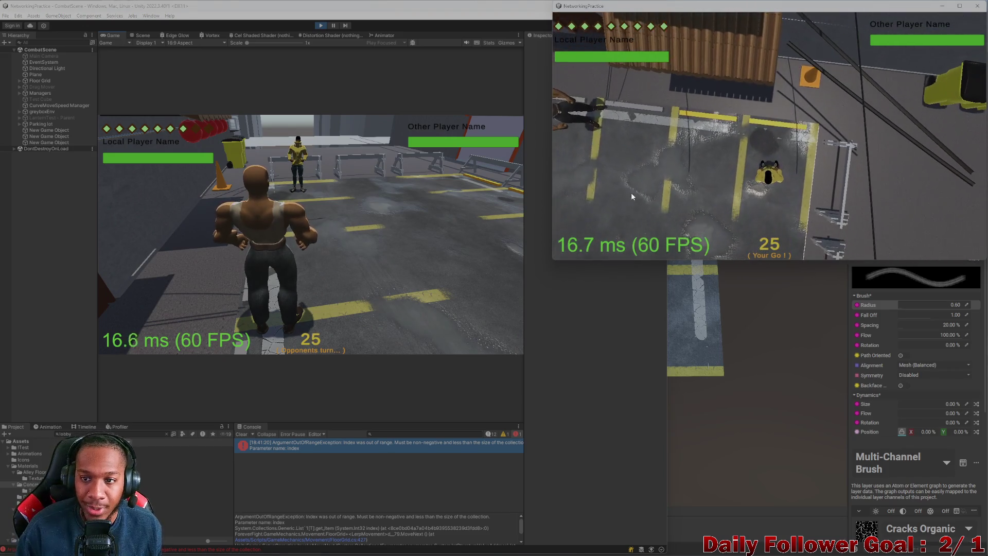
pyautogui.click(664, 185)
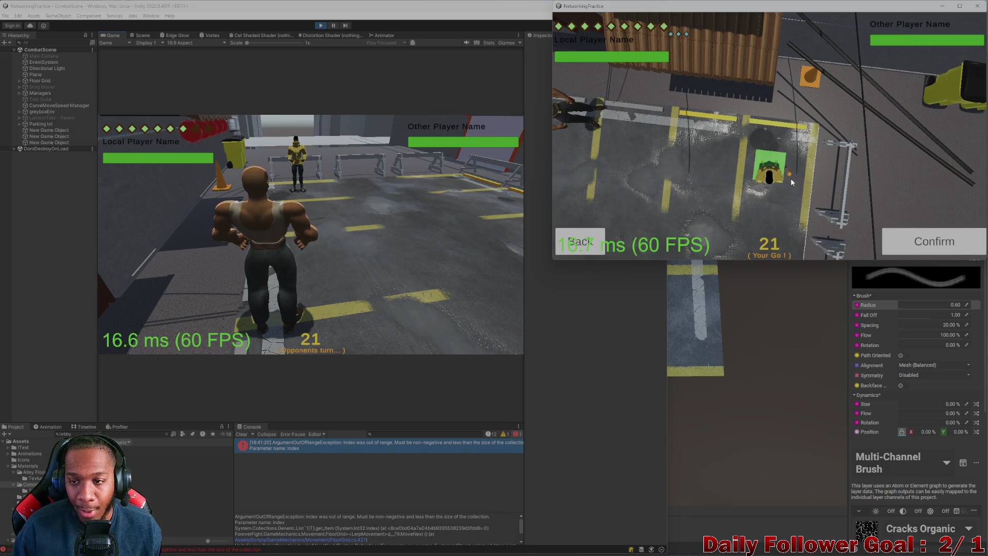
pyautogui.click(585, 244)
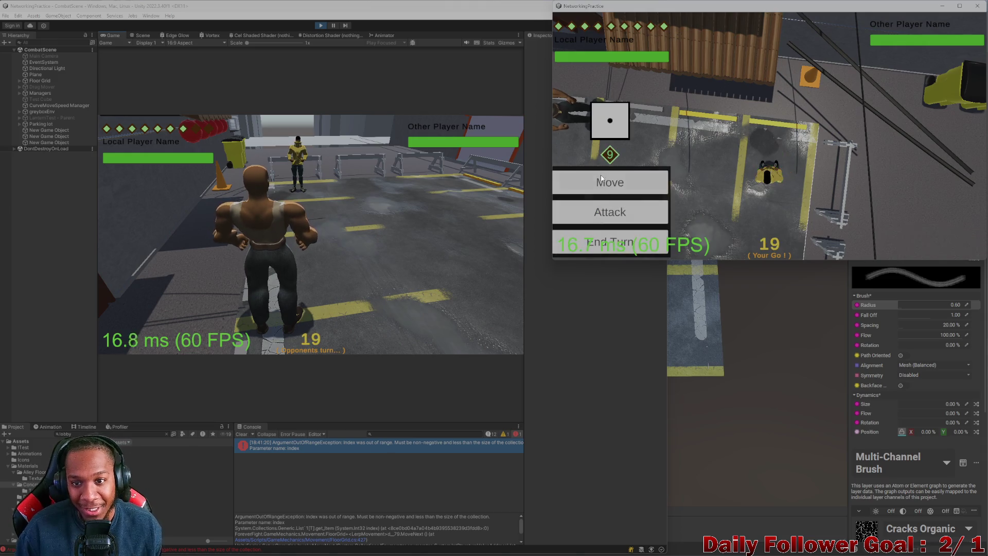
pyautogui.click(629, 181)
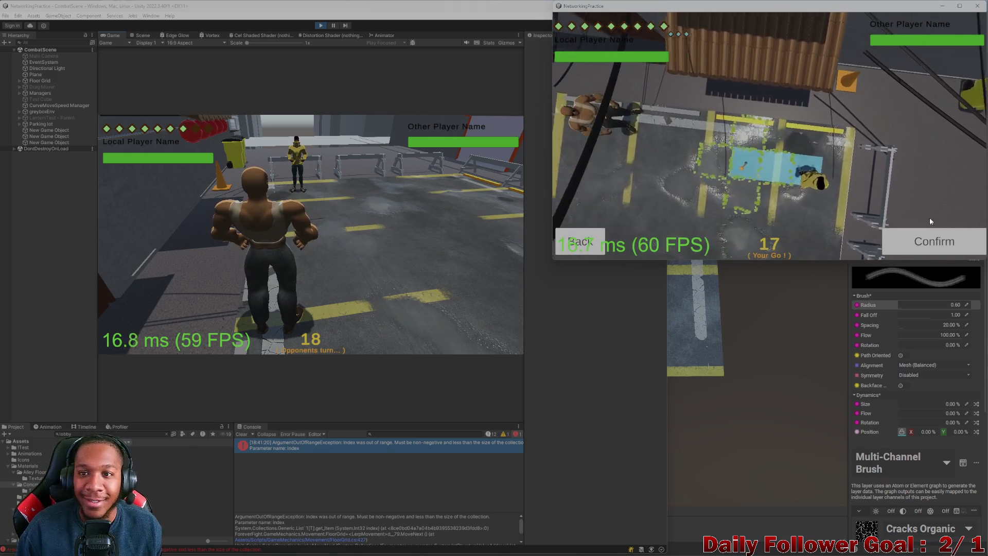
pyautogui.click(933, 241)
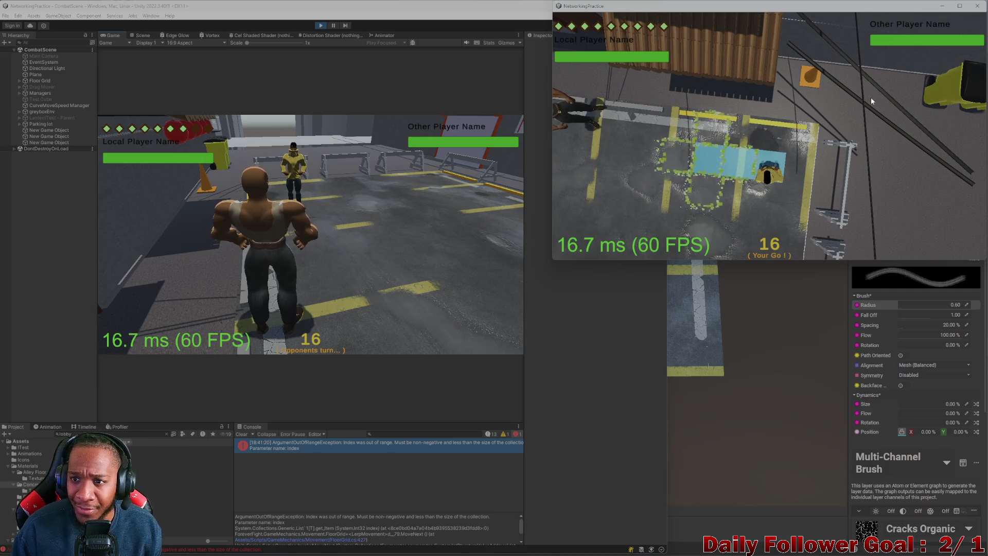
# Close the second game client window, leaving the editor playtest running.
pyautogui.click(979, 6)
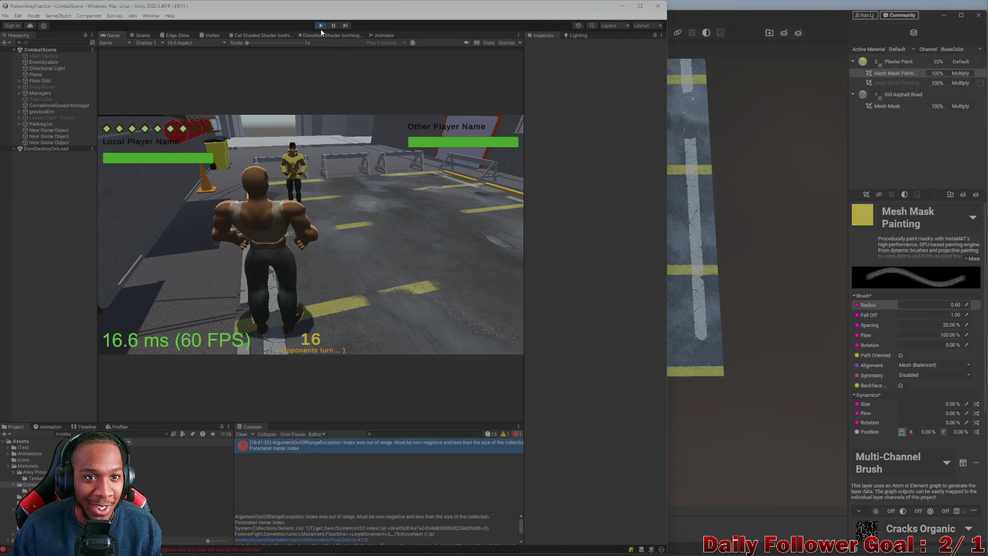
# Stop play mode, clear the Console, and bring InstaMAT Studio's FloorPlane material forward.
pyautogui.click(320, 26)
pyautogui.moveTo(375, 11)
pyautogui.mouseDown()
pyautogui.moveTo(399, 38)
pyautogui.moveTo(640, 17)
pyautogui.mouseUp()
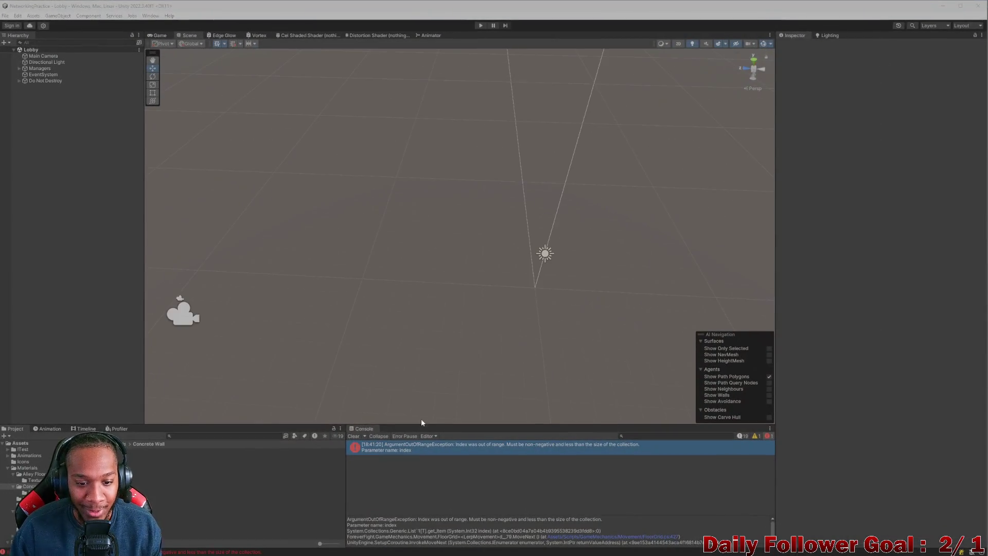
pyautogui.click(354, 437)
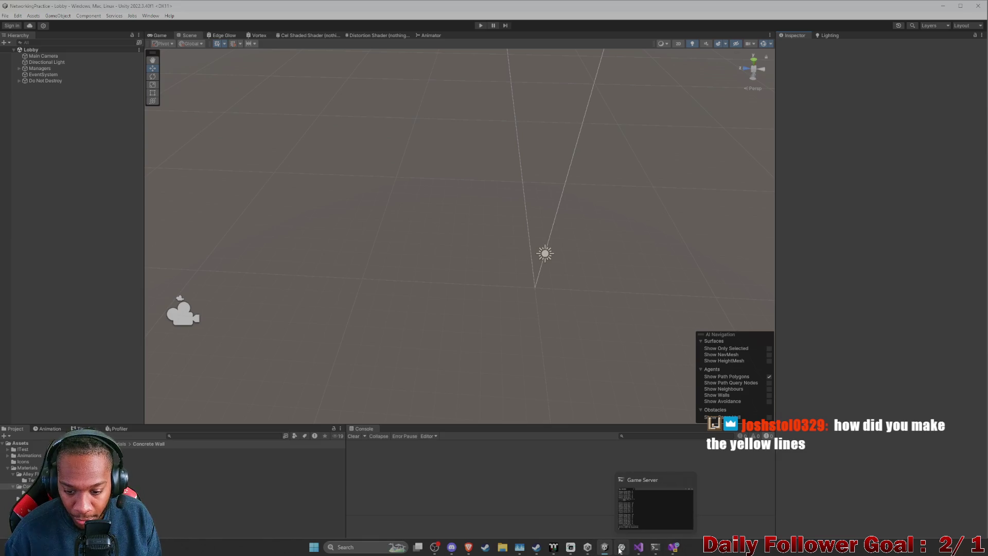
pyautogui.click(620, 548)
pyautogui.scroll(2, 496, 293)
pyautogui.scroll(3, 515, 309)
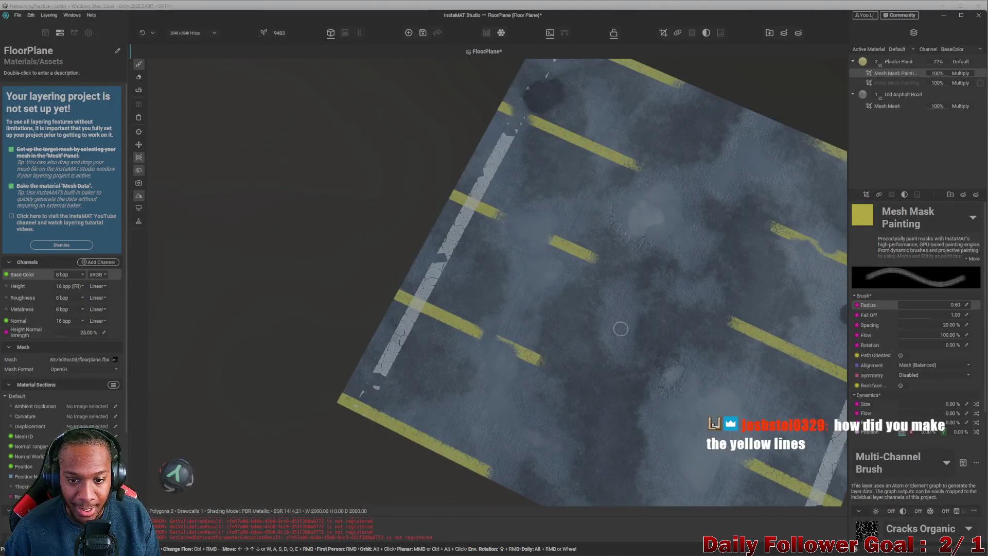
# Orbit the floor plane back to a straight top-down view.
pyautogui.moveTo(620, 328); pyautogui.dragTo(472, 312)
pyautogui.moveTo(549, 360); pyautogui.dragTo(379, 218)
pyautogui.scroll(2, 473, 245)
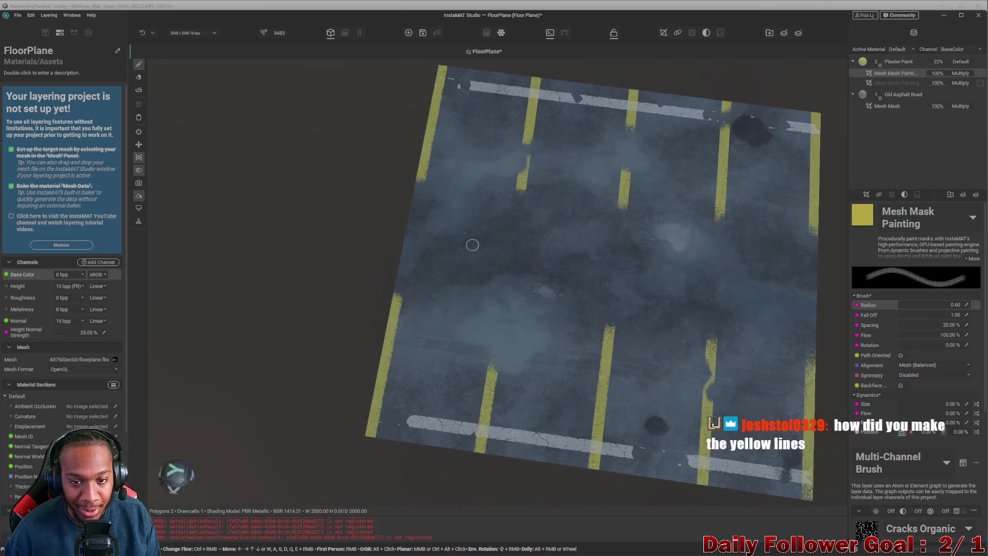
pyautogui.moveTo(473, 244)
pyautogui.mouseDown()
pyautogui.moveTo(426, 278)
pyautogui.moveTo(469, 299)
pyautogui.mouseUp()
pyautogui.scroll(-2, 465, 277)
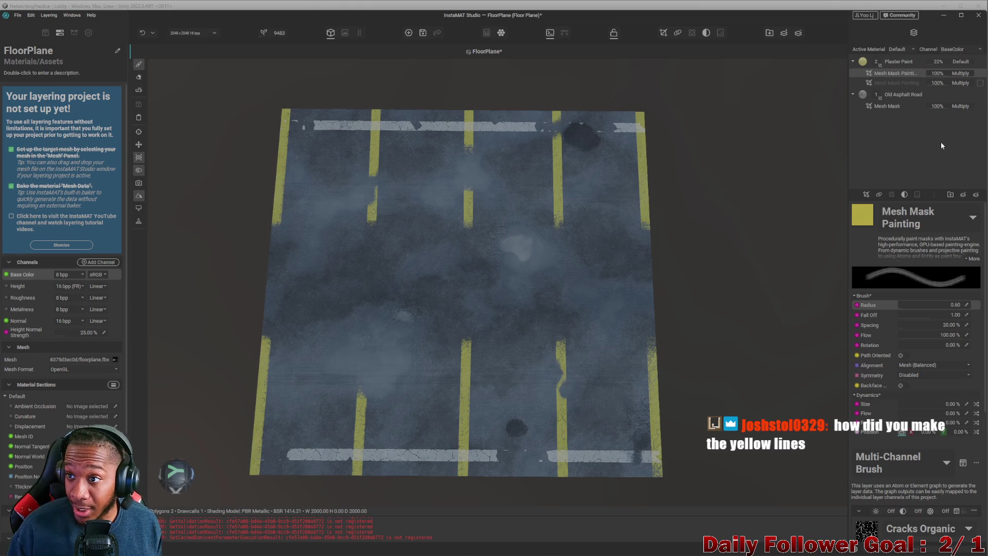
# Toggle the Mesh Mask Painting layer and mask to reveal full yellow paint, then restore the lines.
pyautogui.click(981, 83)
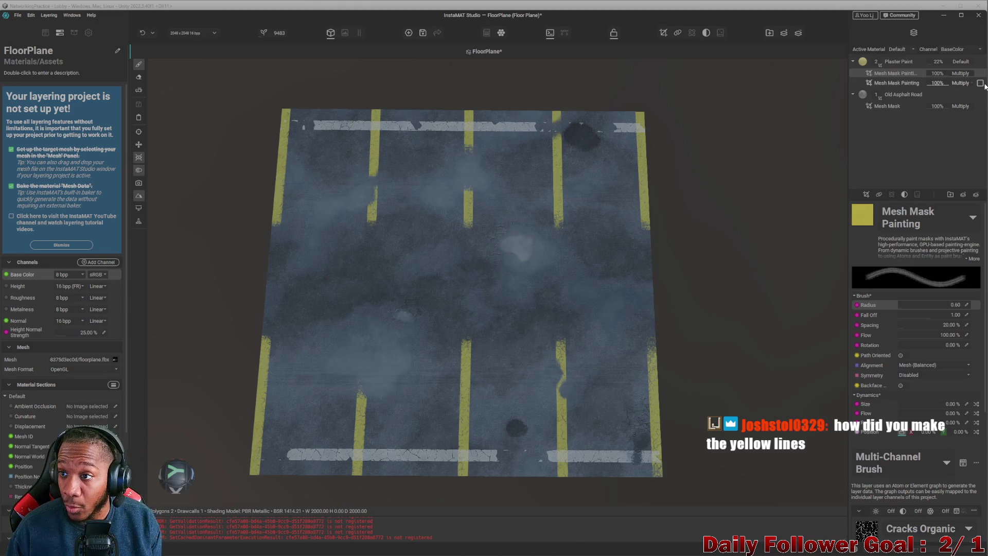
pyautogui.click(981, 74)
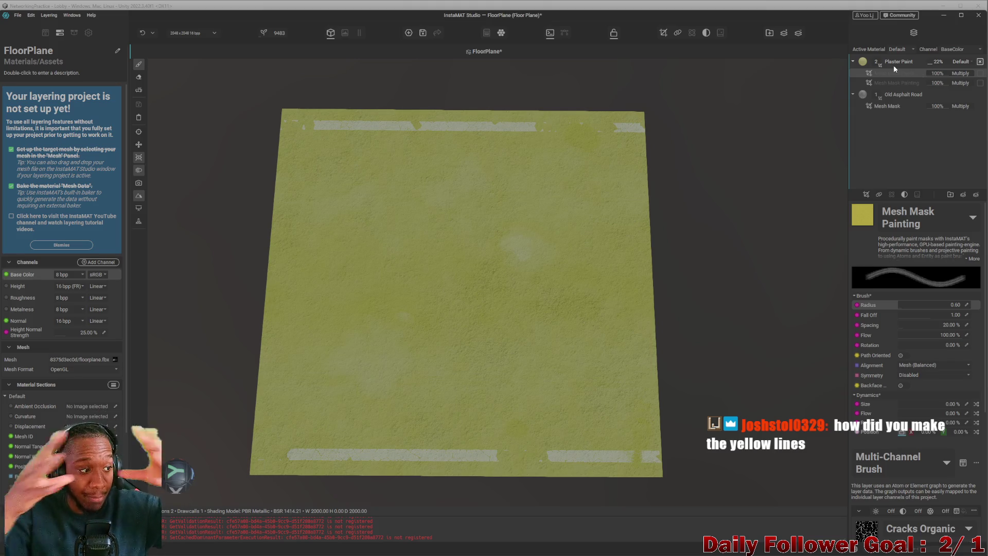
pyautogui.click(980, 73)
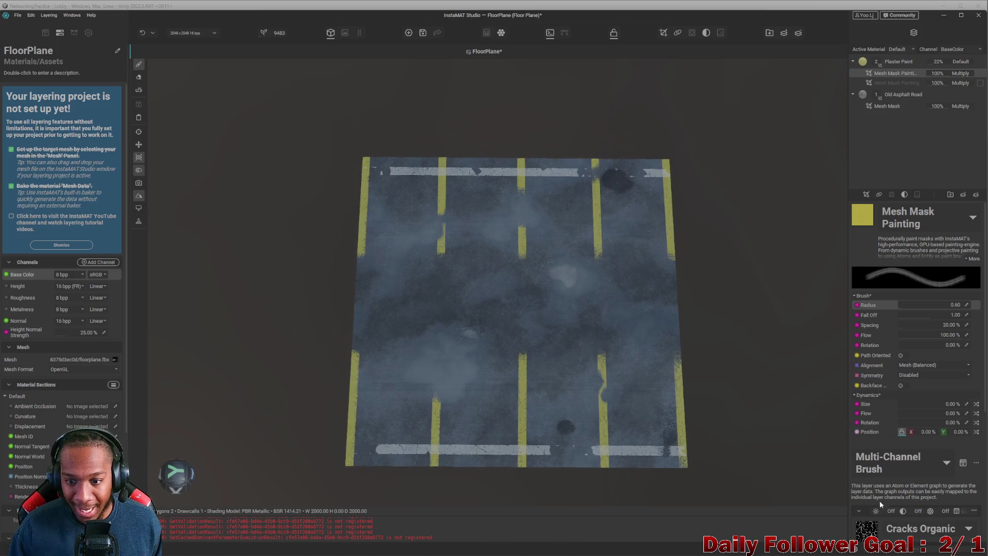
pyautogui.scroll(-3, 891, 501)
pyautogui.scroll(-2, 892, 498)
pyautogui.scroll(-2, 912, 535)
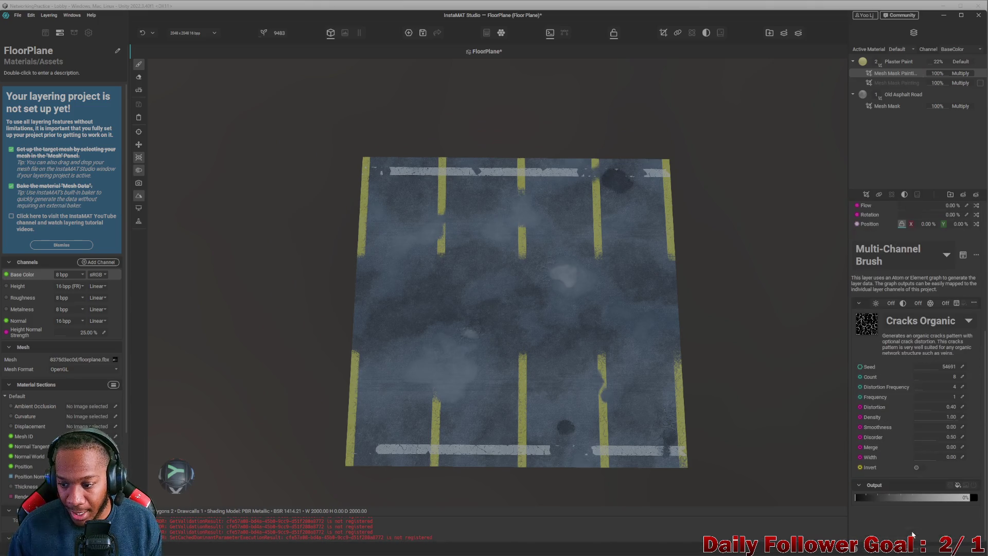
pyautogui.moveTo(430, 260); pyautogui.dragTo(537, 338)
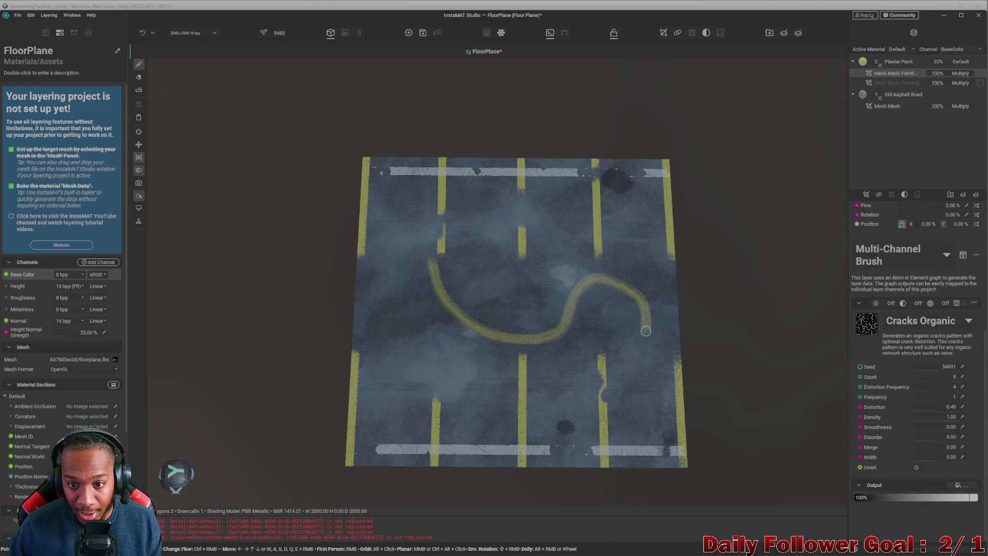
pyautogui.moveTo(646, 331); pyautogui.dragTo(399, 352)
pyautogui.scroll(2, 520, 256)
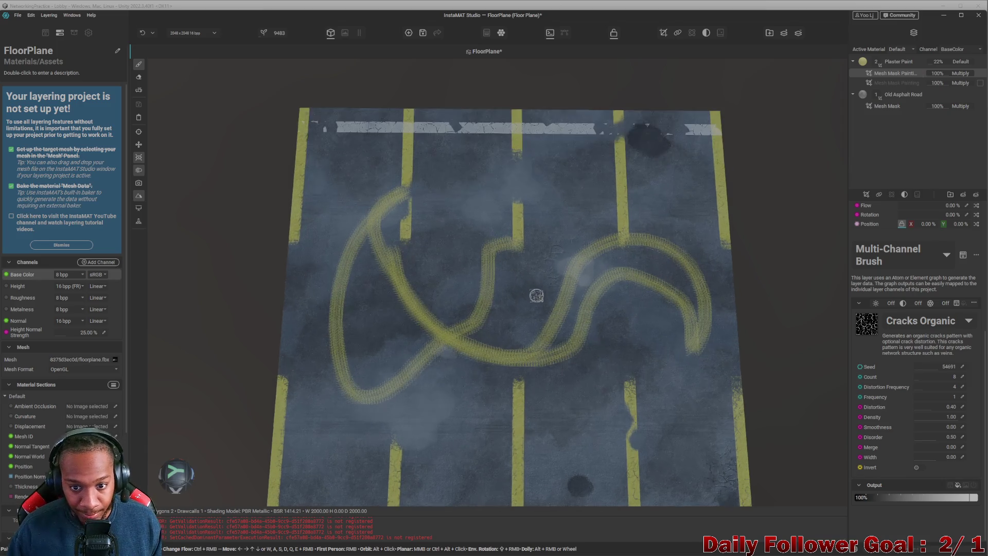
pyautogui.scroll(3, 533, 293)
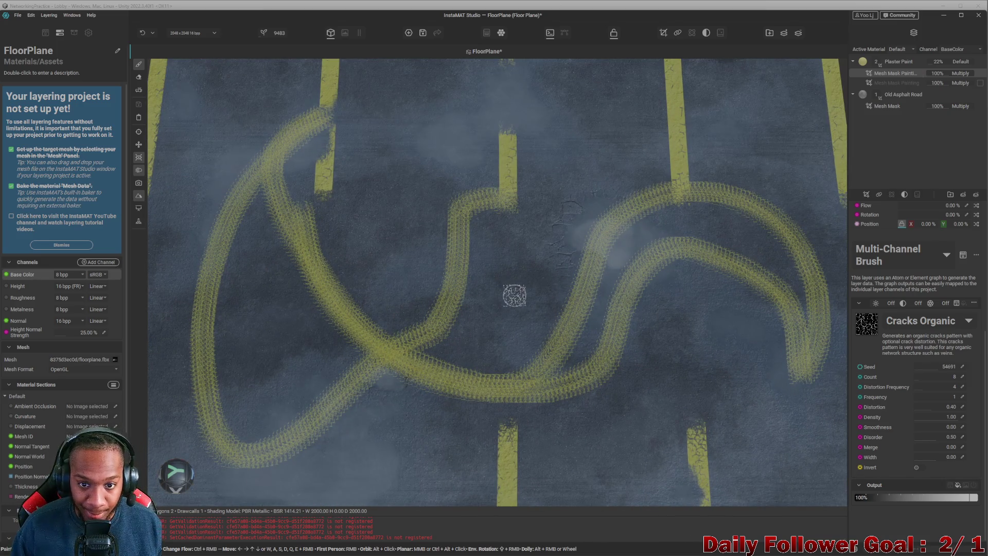
pyautogui.hotkey('ctrl', 'z')
pyautogui.scroll(-2, 472, 285)
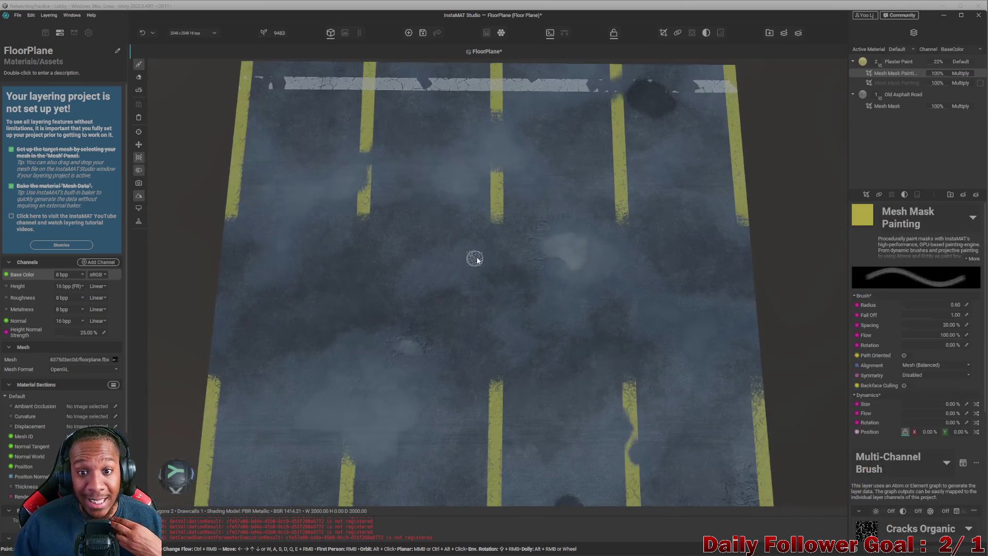
pyautogui.scroll(-2, 529, 229)
pyautogui.scroll(2, 572, 309)
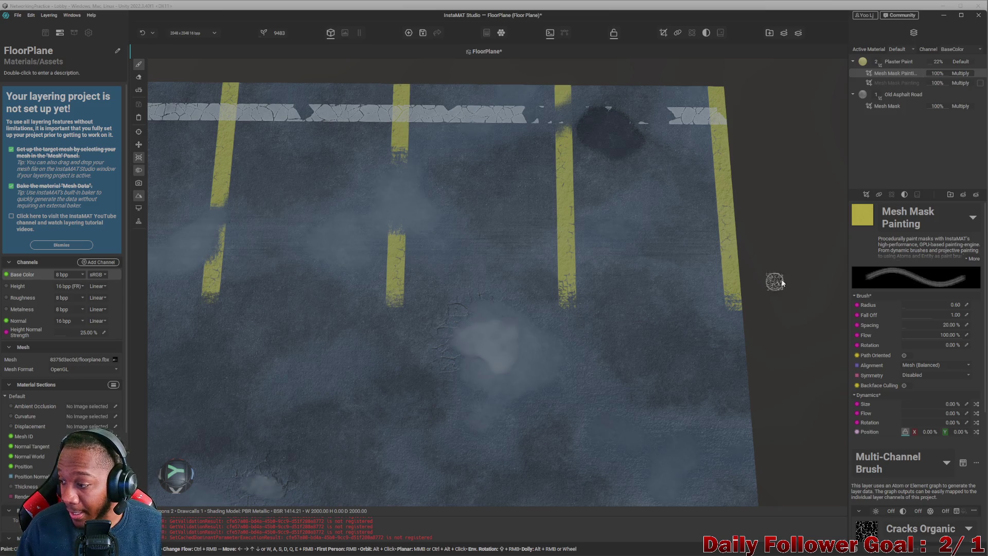
pyautogui.scroll(-2, 618, 271)
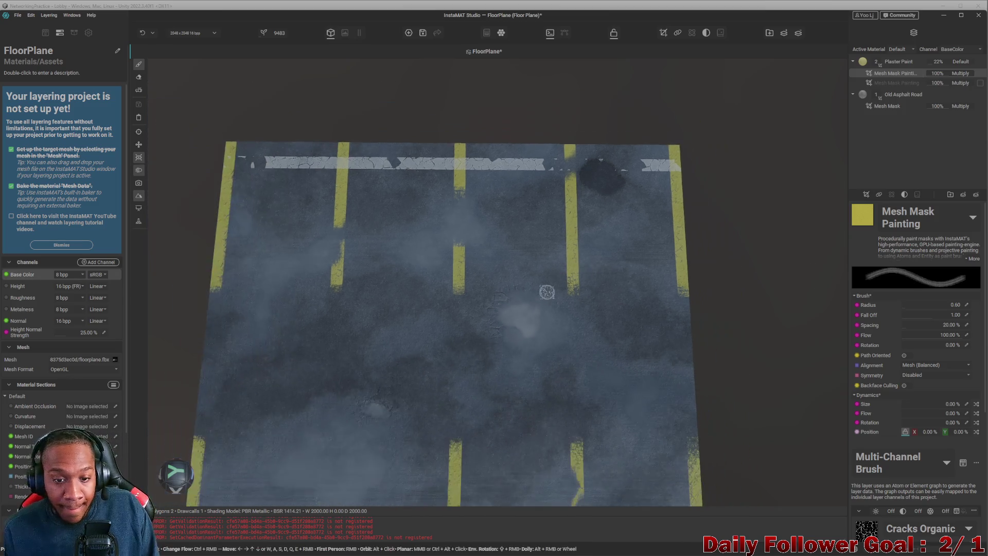
pyautogui.scroll(-2, 485, 289)
pyautogui.scroll(-1, 530, 286)
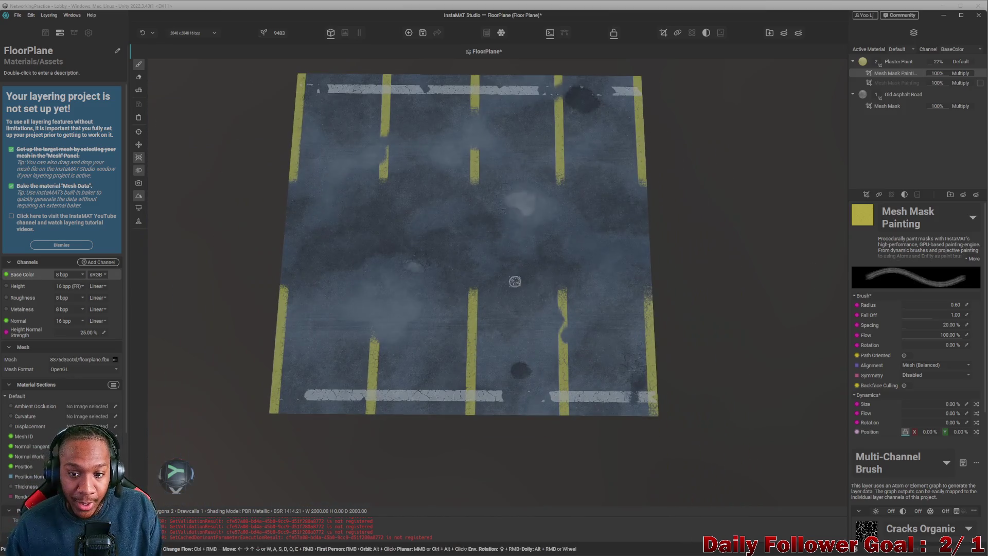
# Minimize InstaMAT Studio to return to Unity.
pyautogui.click(943, 16)
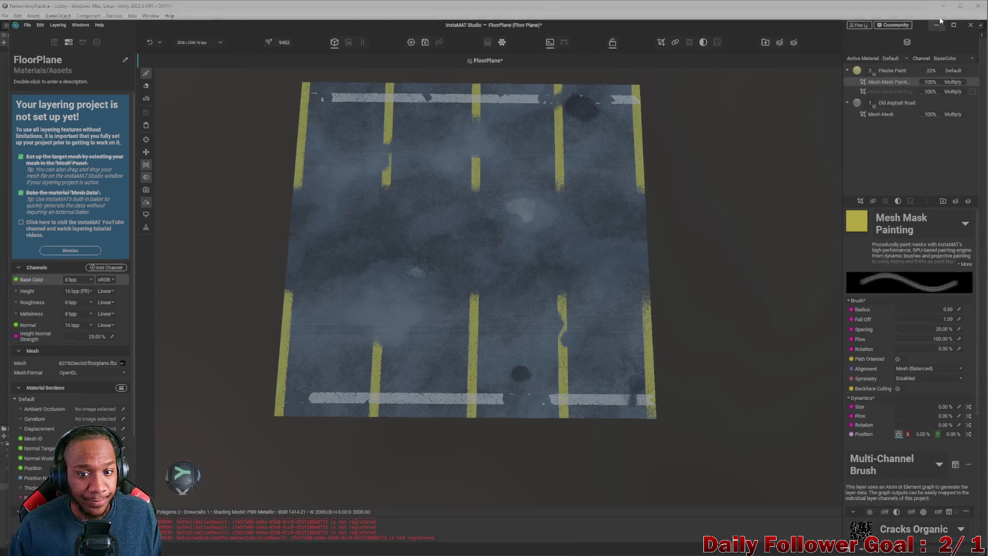